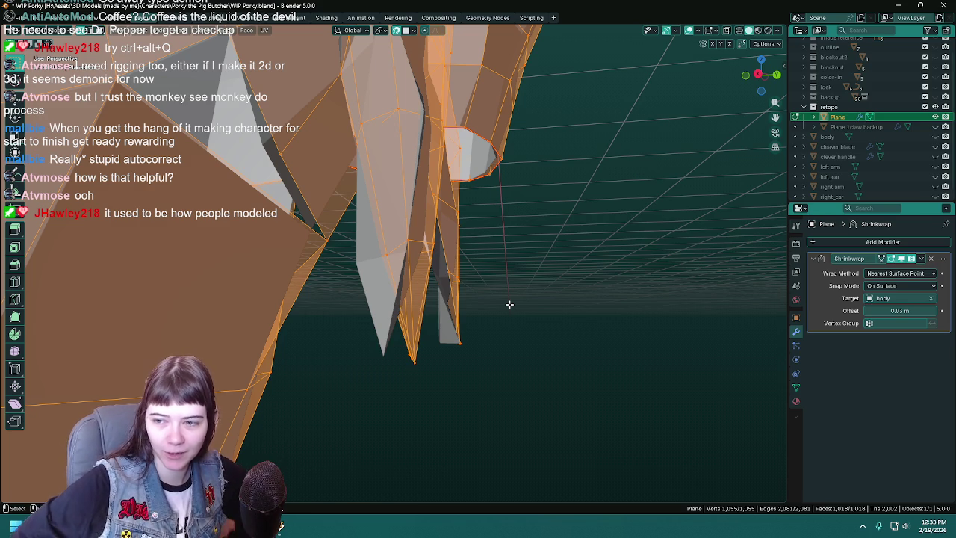
Select corner vertices around the inner-leg gap and fill a face, then undo it
{"action": "scroll", "coordinate": [493, 321], "scroll_direction": "up", "scroll_amount": 2}
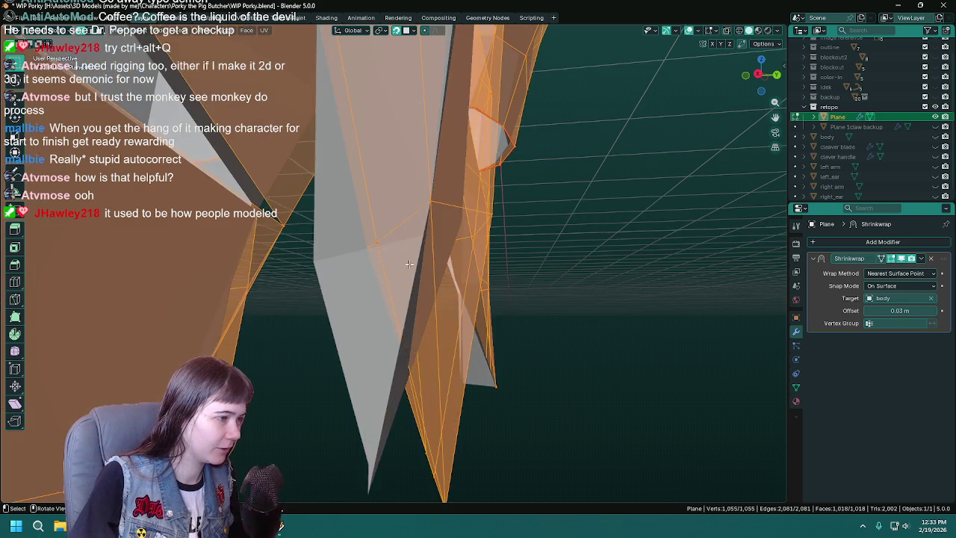
{"action": "scroll", "coordinate": [463, 347], "scroll_direction": "up", "scroll_amount": 3}
{"action": "scroll", "coordinate": [446, 365], "scroll_direction": "up", "scroll_amount": 2}
{"action": "mouse_move", "coordinate": [447, 365]}
{"action": "middle_mouse_down"}
{"action": "mouse_move", "coordinate": [553, 235]}
{"action": "mouse_move", "coordinate": [640, 234]}
{"action": "middle_mouse_up"}
{"action": "left_click", "coordinate": [615, 216]}
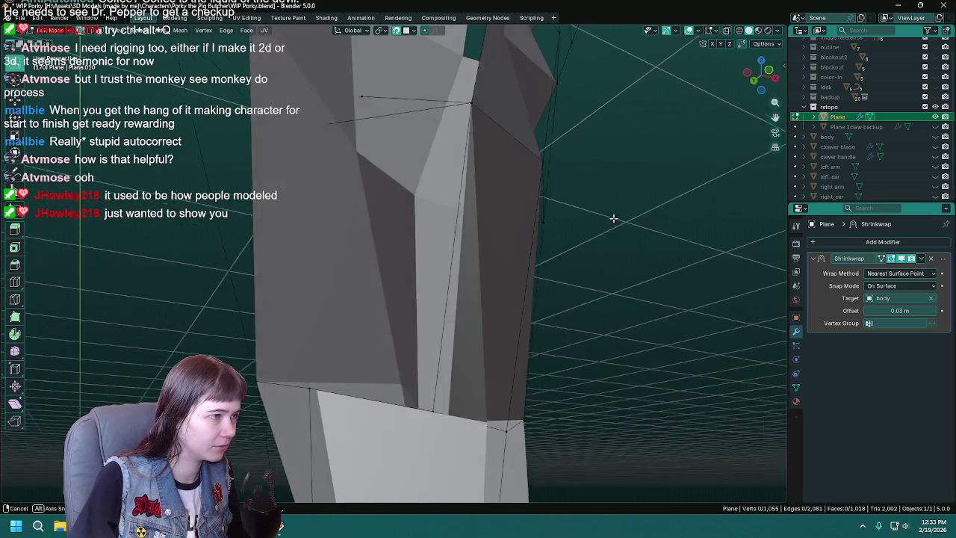
{"action": "left_click", "coordinate": [466, 100]}
{"action": "middle_click_drag", "start_coordinate": [356, 97], "coordinate": [448, 327]}
{"action": "left_click", "coordinate": [443, 417], "text": "shift"}
{"action": "key", "text": "f"}
{"action": "key", "text": "ctrl+z"}
{"action": "key", "text": "ctrl+z"}
Add the fourth corner vertex, fill the gap with a face, and save
{"action": "middle_click_drag", "start_coordinate": [345, 399], "coordinate": [326, 397]}
{"action": "left_click", "coordinate": [420, 439], "text": "shift"}
{"action": "key", "text": "f"}
{"action": "mouse_move", "coordinate": [487, 397]}
{"action": "middle_mouse_down"}
{"action": "mouse_move", "coordinate": [515, 333]}
{"action": "mouse_move", "coordinate": [352, 309]}
{"action": "mouse_move", "coordinate": [432, 381]}
{"action": "middle_mouse_up"}
{"action": "key", "text": "ctrl+s"}
Select four vertices around the leg for the next face, then pick a crotch vertex
{"action": "left_click", "coordinate": [429, 445]}
{"action": "left_click", "coordinate": [383, 446], "text": "shift"}
{"action": "mouse_move", "coordinate": [383, 446]}
{"action": "middle_mouse_down"}
{"action": "mouse_move", "coordinate": [449, 261]}
{"action": "mouse_move", "coordinate": [465, 241]}
{"action": "mouse_move", "coordinate": [418, 224]}
{"action": "mouse_move", "coordinate": [405, 301]}
{"action": "mouse_move", "coordinate": [377, 169]}
{"action": "middle_mouse_up"}
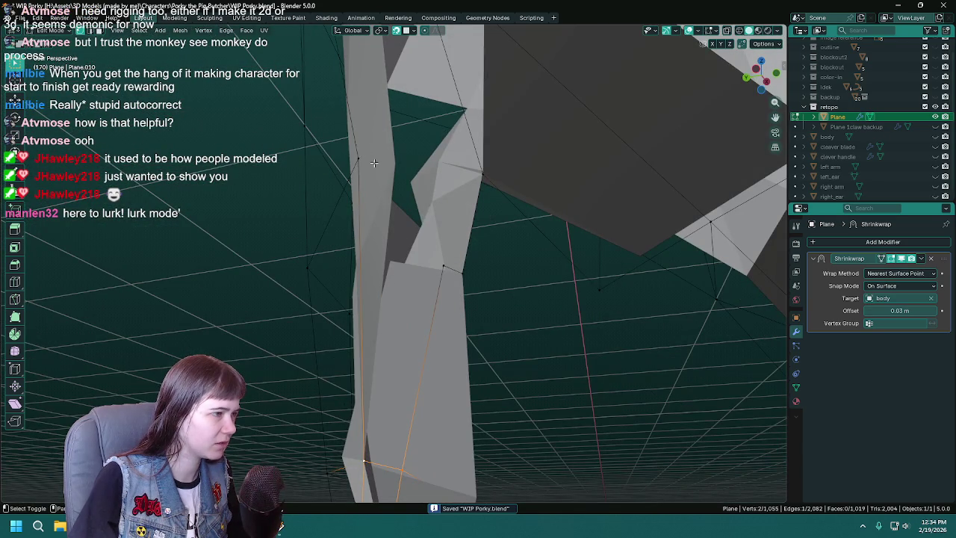
{"action": "left_click", "coordinate": [374, 162], "text": "shift"}
{"action": "left_click", "coordinate": [448, 265], "text": "shift"}
{"action": "mouse_move", "coordinate": [465, 267]}
{"action": "middle_mouse_down"}
{"action": "mouse_move", "coordinate": [463, 299]}
{"action": "mouse_move", "coordinate": [415, 285]}
{"action": "mouse_move", "coordinate": [398, 261]}
{"action": "mouse_move", "coordinate": [388, 269]}
{"action": "mouse_move", "coordinate": [506, 243]}
{"action": "mouse_move", "coordinate": [433, 245]}
{"action": "mouse_move", "coordinate": [432, 294]}
{"action": "mouse_move", "coordinate": [714, 219]}
{"action": "middle_mouse_up"}
{"action": "left_click", "coordinate": [389, 269]}
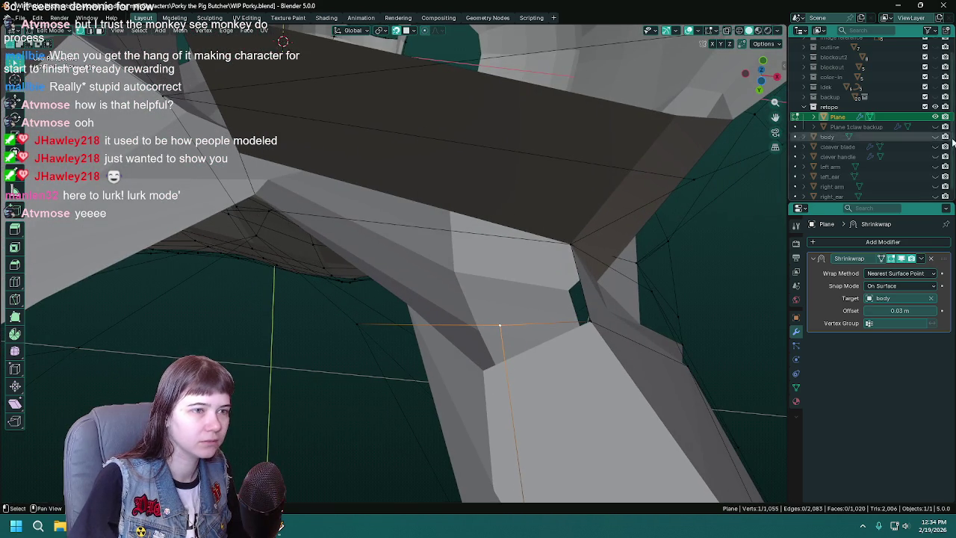
{"action": "scroll", "coordinate": [715, 219], "scroll_direction": "up", "scroll_amount": 2}
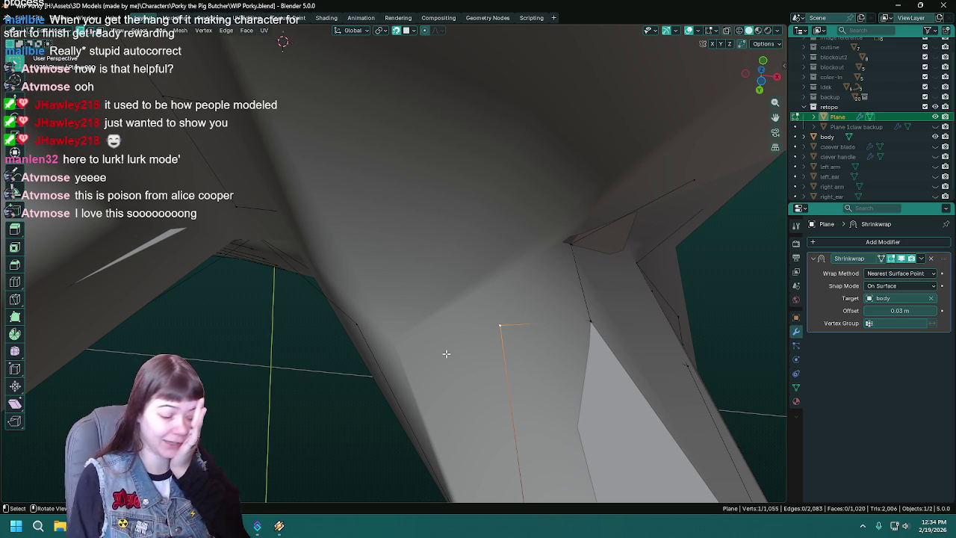
Orbit beneath the leg, save WIP Porky.blend, and begin moving the loose crotch vertex
{"action": "mouse_move", "coordinate": [445, 354]}
{"action": "middle_mouse_down"}
{"action": "mouse_move", "coordinate": [460, 359]}
{"action": "mouse_move", "coordinate": [465, 340]}
{"action": "middle_mouse_up"}
{"action": "key", "text": "ctrl+s"}
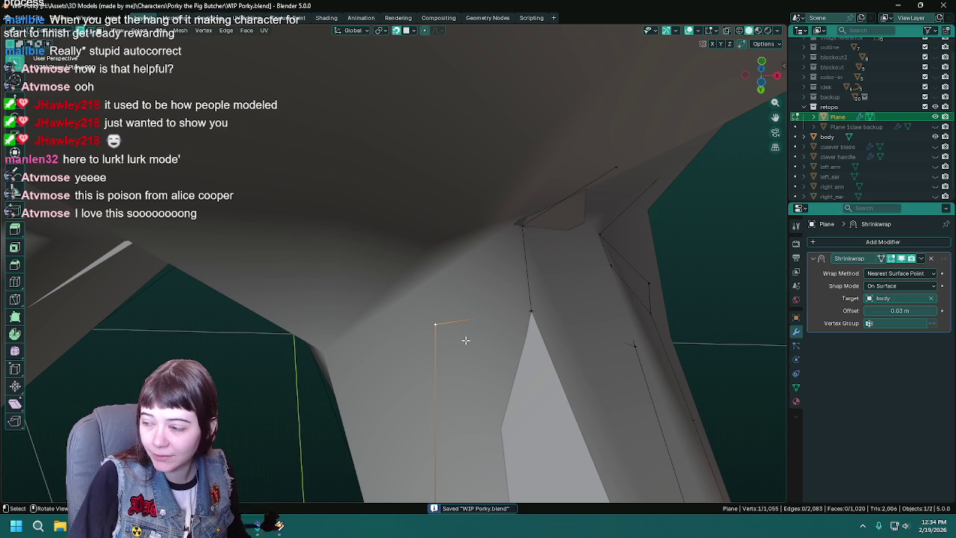
{"action": "middle_click_drag", "start_coordinate": [465, 340], "coordinate": [419, 289]}
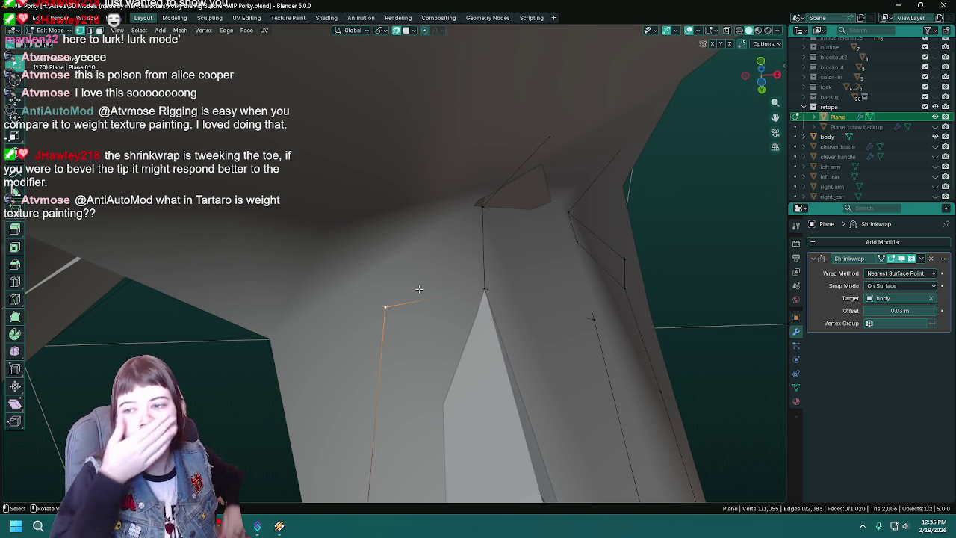
{"action": "mouse_move", "coordinate": [419, 289]}
{"action": "middle_mouse_down"}
{"action": "mouse_move", "coordinate": [413, 310]}
{"action": "mouse_move", "coordinate": [425, 303]}
{"action": "middle_mouse_up"}
{"action": "key", "text": "ctrl+s"}
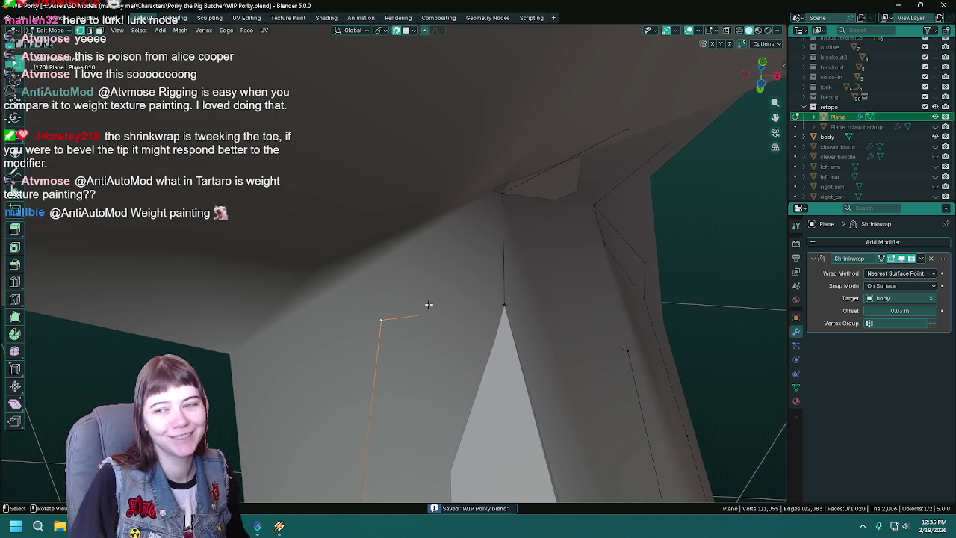
{"action": "middle_click_drag", "start_coordinate": [426, 308], "coordinate": [406, 309]}
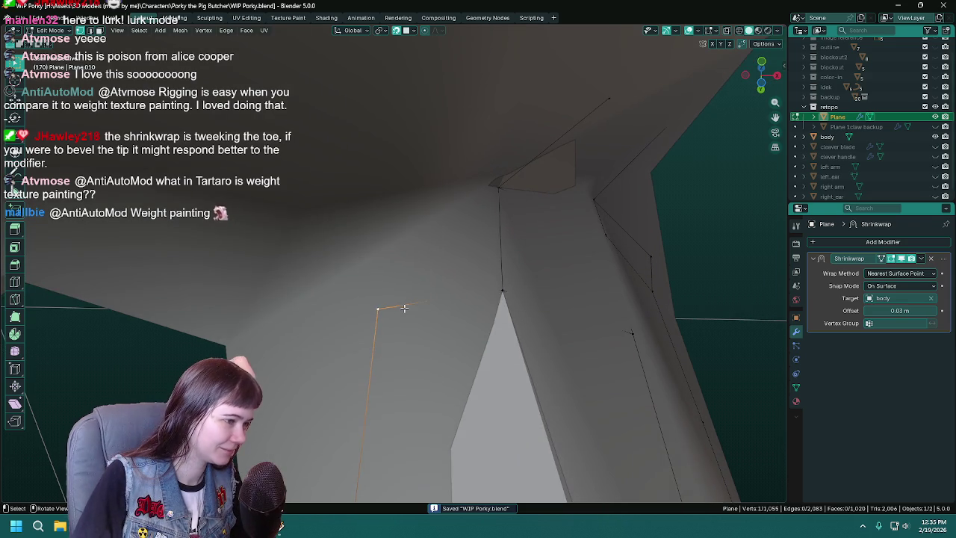
{"action": "key", "text": "g"}
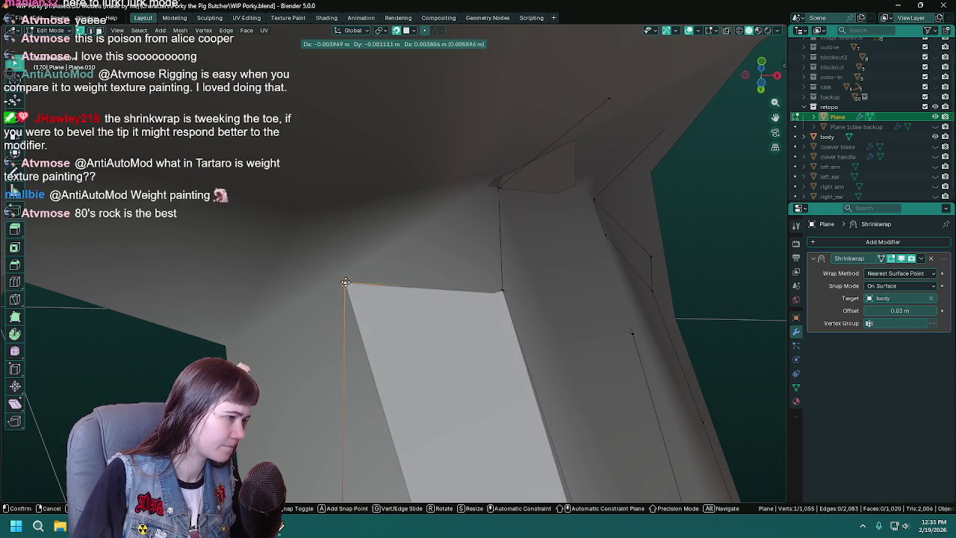
Place the loose vertex, then extrude a new vertex down the inner leg and position it
{"action": "left_click", "coordinate": [345, 280]}
{"action": "mouse_move", "coordinate": [345, 280]}
{"action": "middle_mouse_down"}
{"action": "mouse_move", "coordinate": [459, 292]}
{"action": "mouse_move", "coordinate": [362, 181]}
{"action": "middle_mouse_up"}
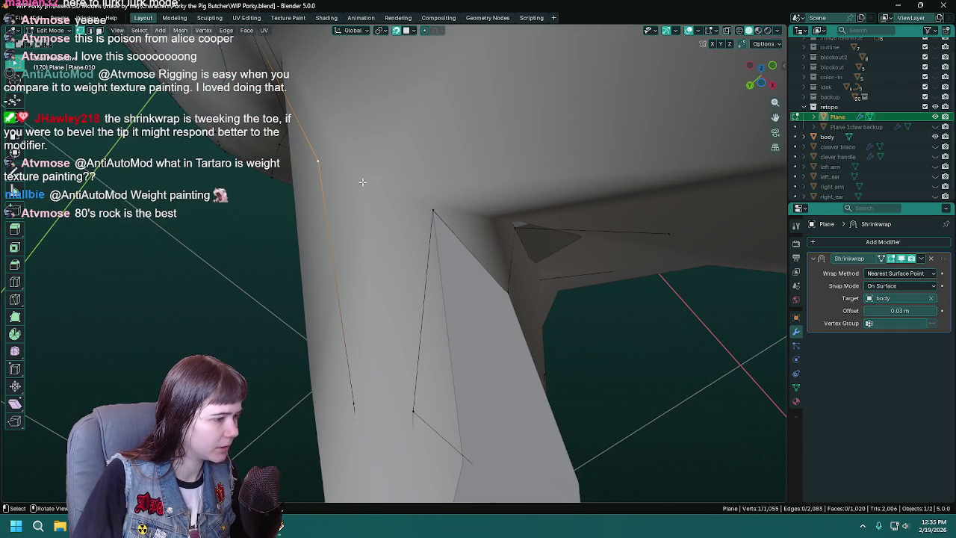
{"action": "key", "text": "g"}
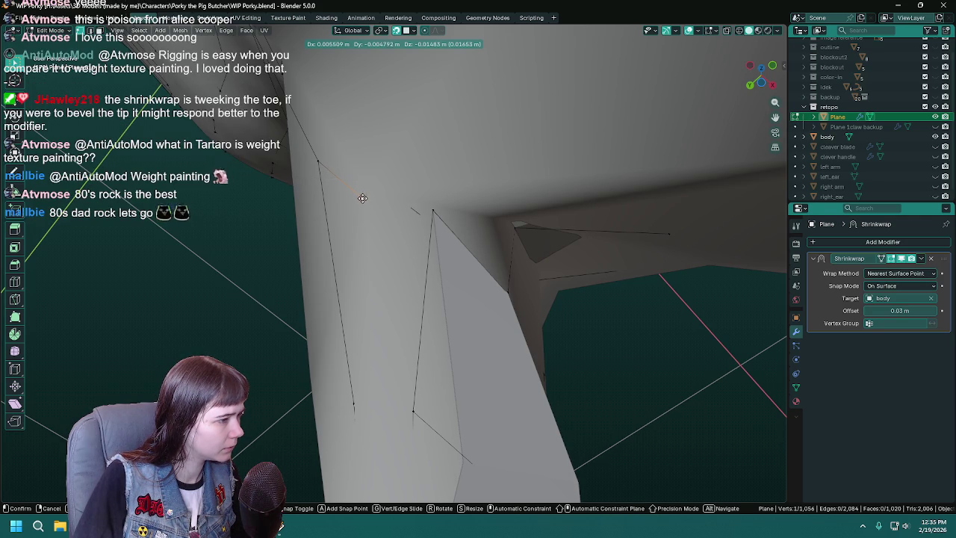
{"action": "left_click", "coordinate": [362, 199]}
{"action": "mouse_move", "coordinate": [362, 200]}
{"action": "middle_mouse_down"}
{"action": "mouse_move", "coordinate": [466, 248]}
{"action": "mouse_move", "coordinate": [438, 330]}
{"action": "mouse_move", "coordinate": [487, 315]}
{"action": "middle_mouse_up"}
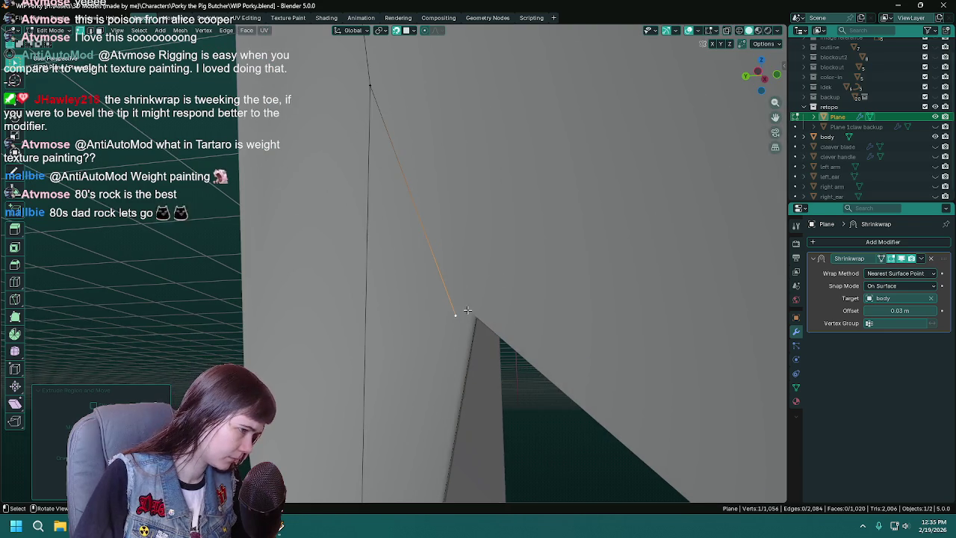
{"action": "key", "text": "g"}
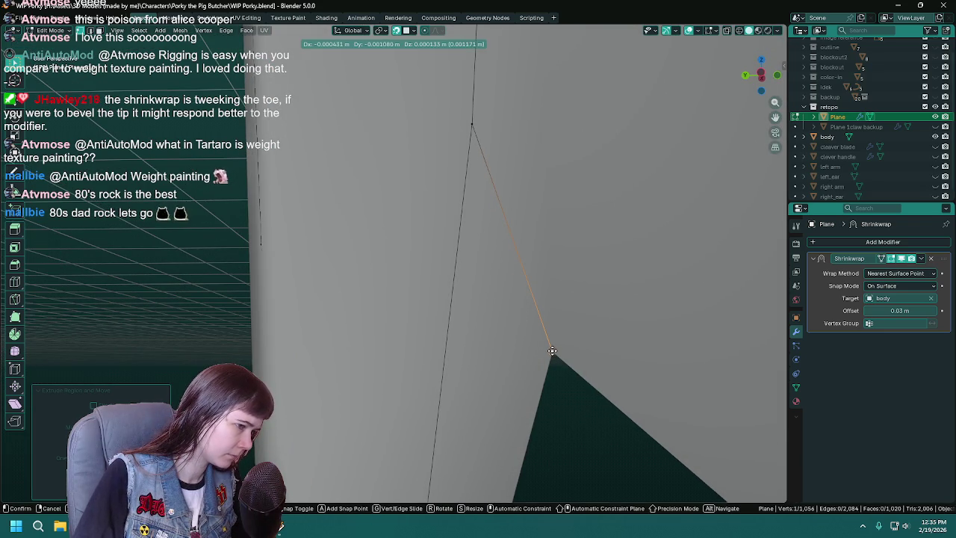
{"action": "left_click", "coordinate": [552, 351]}
Fill a triangle between the new vertex and two neighbours, then save
{"action": "mouse_move", "coordinate": [580, 440]}
{"action": "middle_mouse_down"}
{"action": "mouse_move", "coordinate": [410, 337]}
{"action": "mouse_move", "coordinate": [400, 301]}
{"action": "mouse_move", "coordinate": [379, 322]}
{"action": "middle_mouse_up"}
{"action": "left_click", "coordinate": [379, 323], "text": "shift"}
{"action": "left_click", "coordinate": [401, 151], "text": "shift"}
{"action": "key", "text": "f"}
{"action": "middle_click_drag", "start_coordinate": [527, 262], "coordinate": [548, 262]}
{"action": "key", "text": "ctrl+s"}
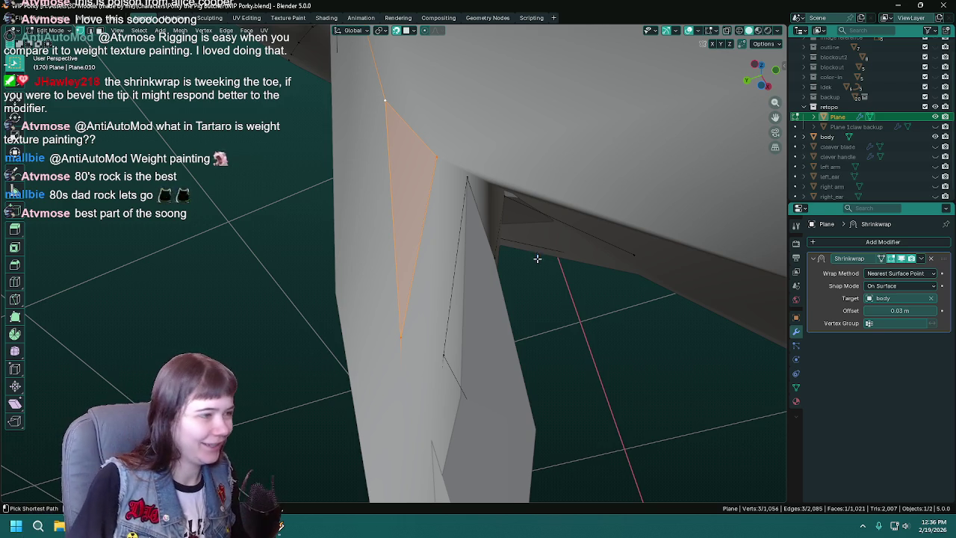
{"action": "middle_click_drag", "start_coordinate": [547, 262], "coordinate": [510, 251]}
{"action": "key", "text": "ctrl+s"}
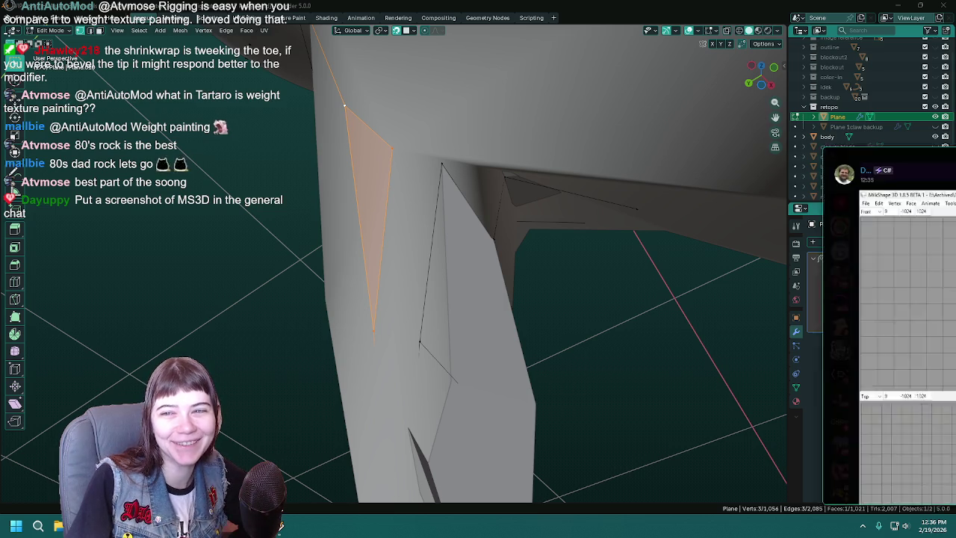
{"action": "left_click", "coordinate": [889, 224]}
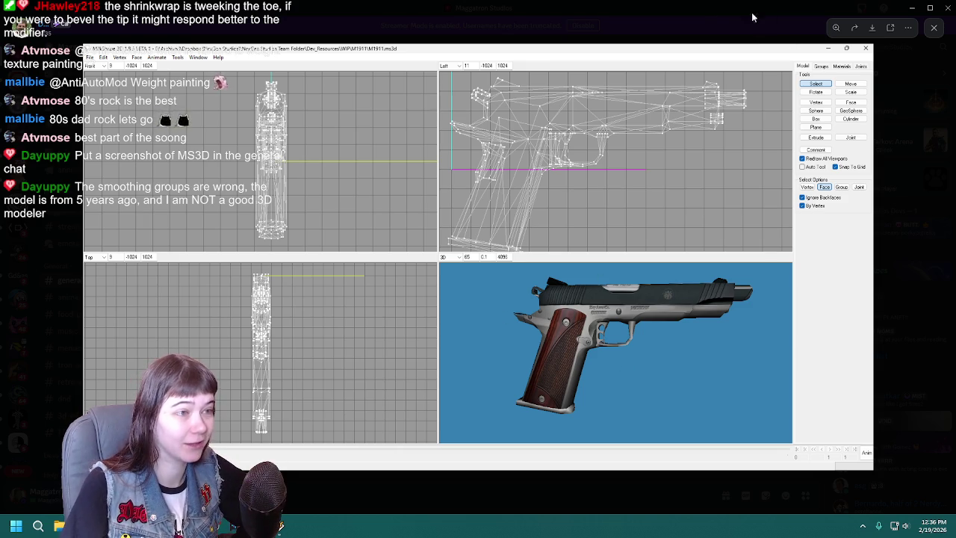
{"action": "left_click", "coordinate": [912, 8]}
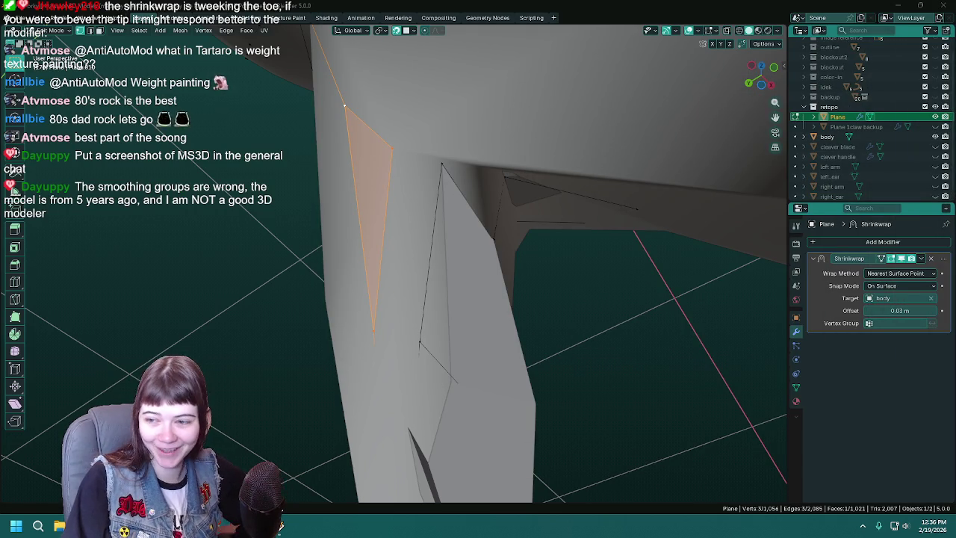
{"action": "middle_click_drag", "start_coordinate": [489, 265], "coordinate": [496, 265]}
{"action": "key", "text": "ctrl+s"}
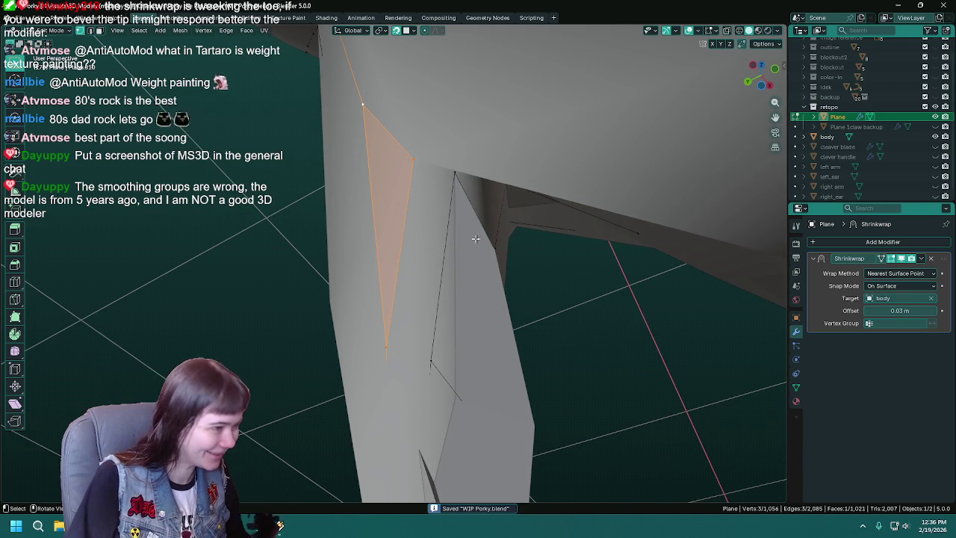
{"action": "left_click", "coordinate": [413, 159]}
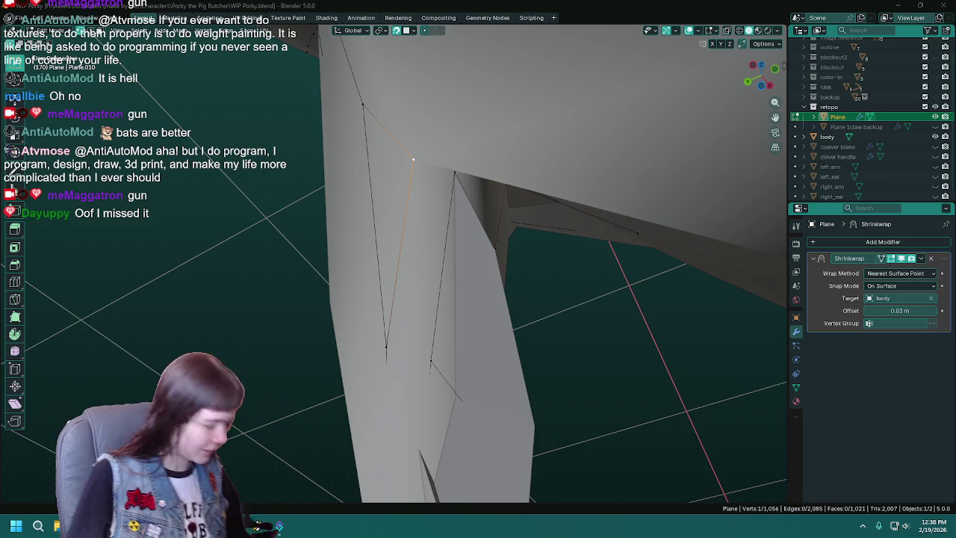
{"action": "key", "text": "ctrl+s"}
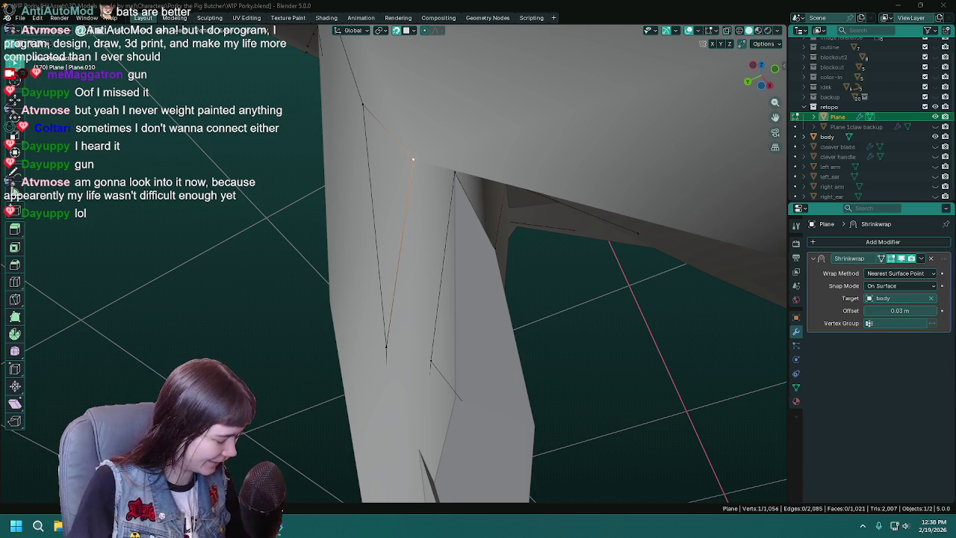
{"action": "mouse_move", "coordinate": [505, 284]}
{"action": "middle_mouse_down"}
{"action": "mouse_move", "coordinate": [433, 176]}
{"action": "mouse_move", "coordinate": [447, 187]}
{"action": "middle_mouse_up"}
Fill a new face between the corner vertices where the leg meets the crotch
{"action": "key", "text": "ctrl+s"}
{"action": "left_click", "coordinate": [396, 156], "text": "shift"}
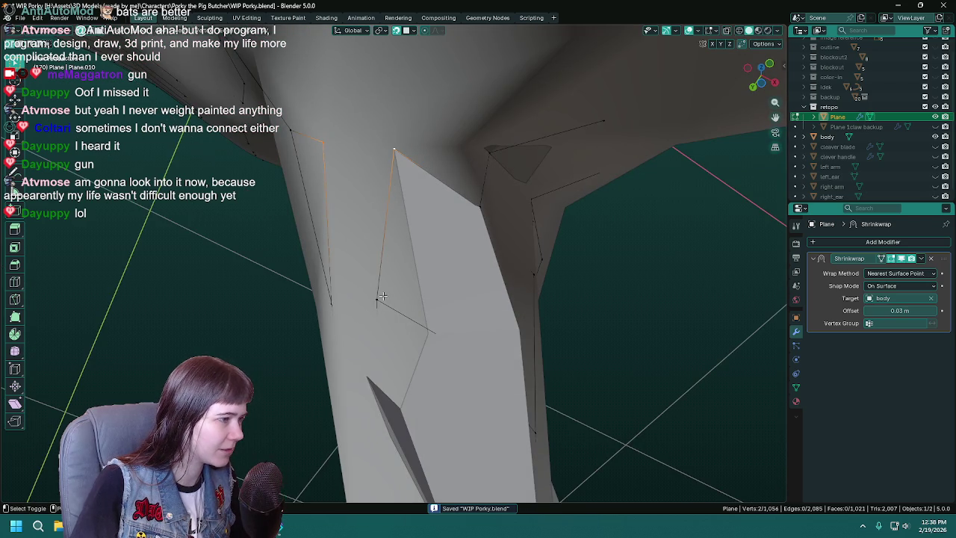
{"action": "mouse_move", "coordinate": [382, 297]}
{"action": "middle_mouse_down"}
{"action": "mouse_move", "coordinate": [449, 284]}
{"action": "mouse_move", "coordinate": [463, 241]}
{"action": "middle_mouse_up"}
{"action": "left_click", "coordinate": [371, 334], "text": "shift"}
{"action": "key", "text": "f"}
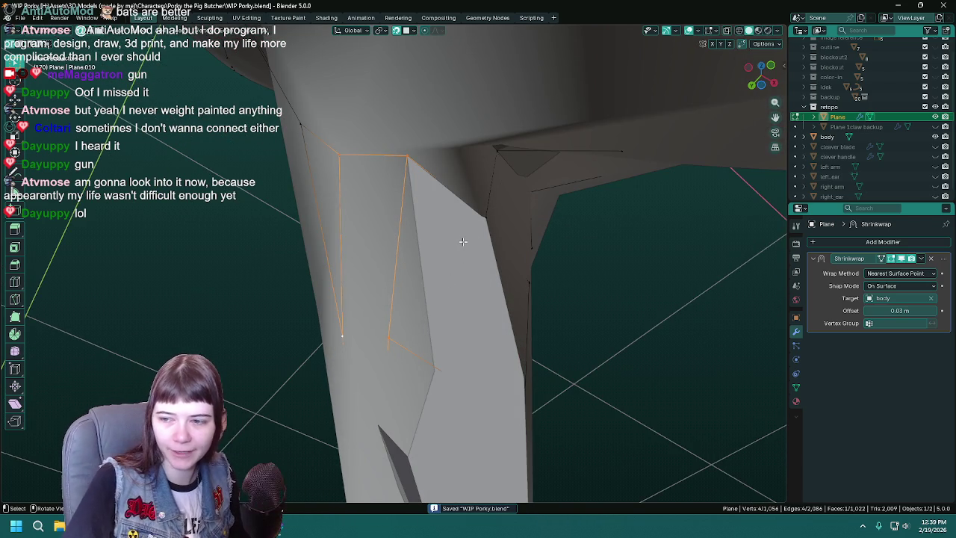
{"action": "scroll", "coordinate": [512, 173], "scroll_direction": "up", "scroll_amount": 3}
{"action": "middle_click_drag", "start_coordinate": [454, 167], "coordinate": [466, 316]}
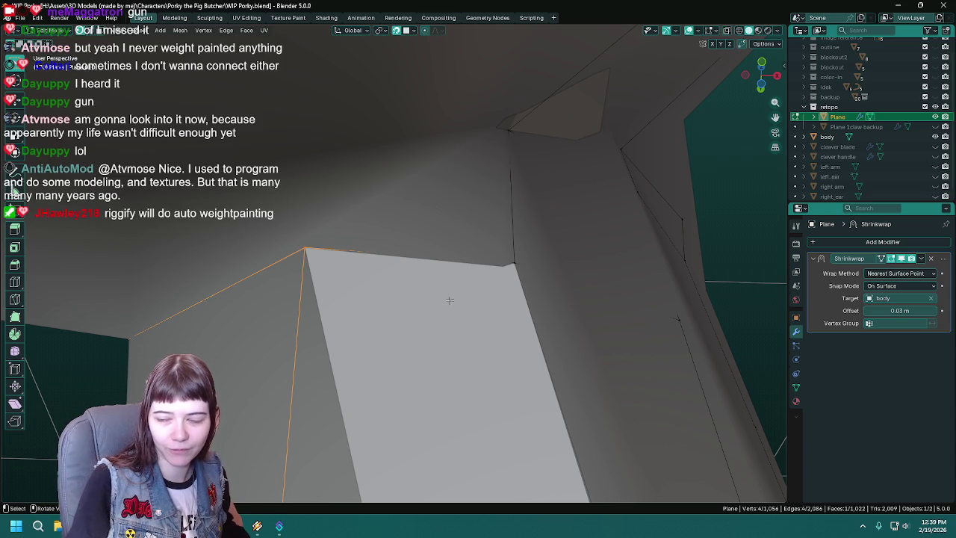
Select the crotch vertices, save, and check the shrinkwrapped result in Object Mode
{"action": "middle_click_drag", "start_coordinate": [450, 300], "coordinate": [498, 141]}
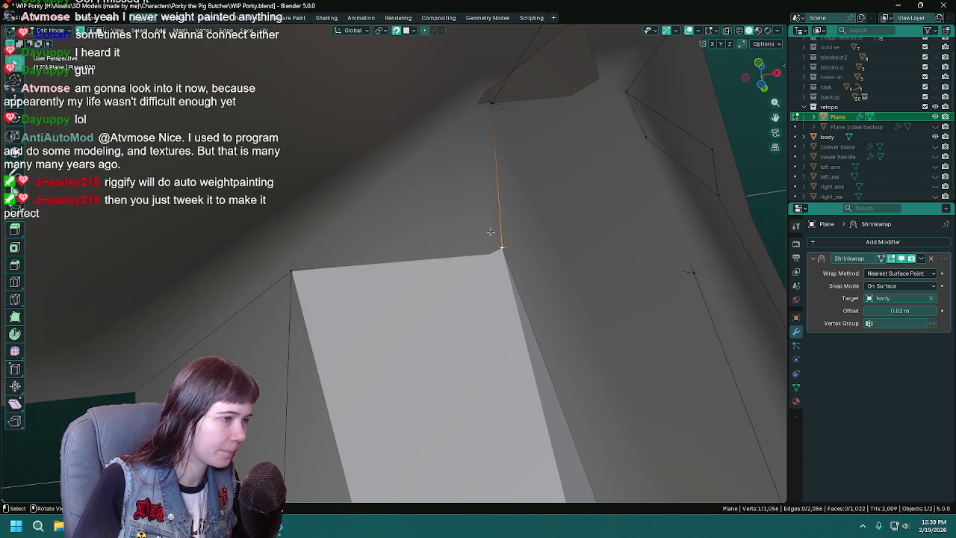
{"action": "left_click", "coordinate": [498, 142]}
{"action": "left_click", "coordinate": [498, 141], "text": "shift"}
{"action": "left_click", "coordinate": [297, 259], "text": "shift"}
{"action": "mouse_move", "coordinate": [298, 259]}
{"action": "middle_mouse_down"}
{"action": "mouse_move", "coordinate": [528, 322]}
{"action": "mouse_move", "coordinate": [447, 339]}
{"action": "mouse_move", "coordinate": [522, 384]}
{"action": "mouse_move", "coordinate": [499, 364]}
{"action": "middle_mouse_up"}
{"action": "key", "text": "ctrl+s"}
{"action": "key", "text": "Tab"}
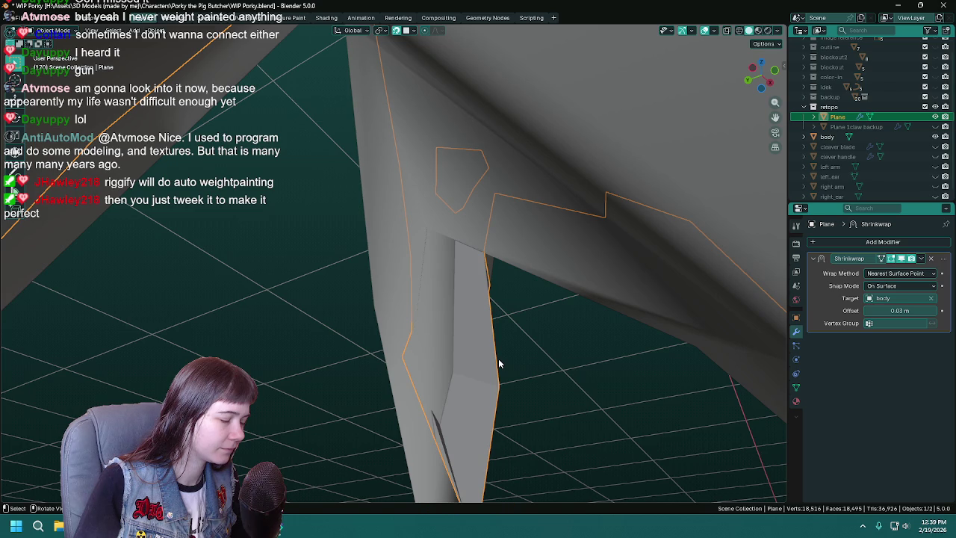
{"action": "mouse_move", "coordinate": [499, 363]}
{"action": "middle_mouse_down"}
{"action": "mouse_move", "coordinate": [529, 352]}
{"action": "mouse_move", "coordinate": [617, 396]}
{"action": "mouse_move", "coordinate": [461, 386]}
{"action": "mouse_move", "coordinate": [448, 352]}
{"action": "mouse_move", "coordinate": [413, 337]}
{"action": "mouse_move", "coordinate": [505, 340]}
{"action": "mouse_move", "coordinate": [422, 300]}
{"action": "mouse_move", "coordinate": [427, 295]}
{"action": "mouse_move", "coordinate": [495, 320]}
{"action": "mouse_move", "coordinate": [389, 359]}
{"action": "mouse_move", "coordinate": [369, 384]}
{"action": "mouse_move", "coordinate": [419, 393]}
{"action": "mouse_move", "coordinate": [455, 384]}
{"action": "mouse_move", "coordinate": [444, 370]}
{"action": "mouse_move", "coordinate": [409, 375]}
{"action": "mouse_move", "coordinate": [522, 381]}
{"action": "mouse_move", "coordinate": [442, 349]}
{"action": "middle_mouse_up"}
{"action": "key", "text": "Tab"}
{"action": "key", "text": "Tab"}
{"action": "key", "text": "Tab"}
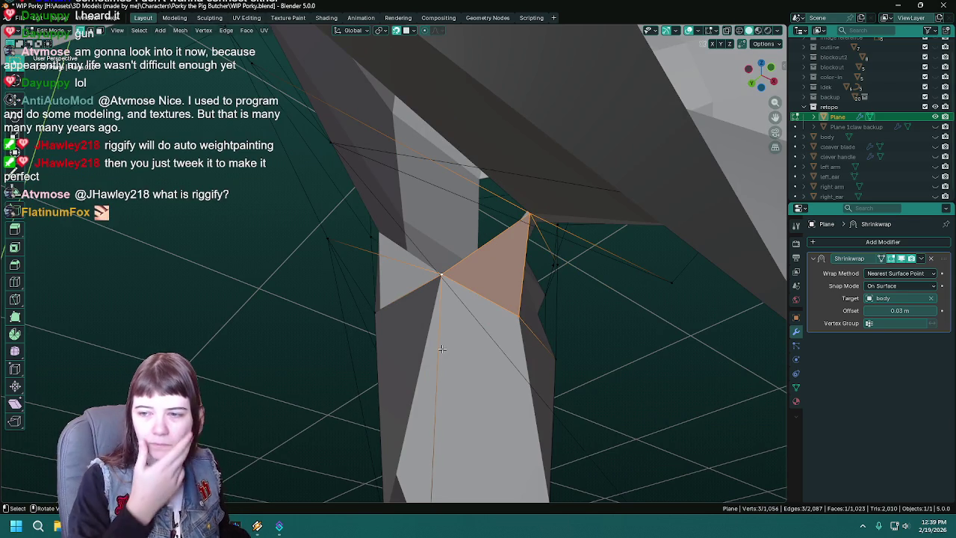
{"action": "mouse_move", "coordinate": [389, 346]}
{"action": "middle_mouse_down"}
{"action": "mouse_move", "coordinate": [567, 353]}
{"action": "mouse_move", "coordinate": [546, 292]}
{"action": "mouse_move", "coordinate": [512, 284]}
{"action": "middle_mouse_up"}
Fill a face across the crotch-gap vertices, save, and check it in Object Mode
{"action": "left_click", "coordinate": [411, 268]}
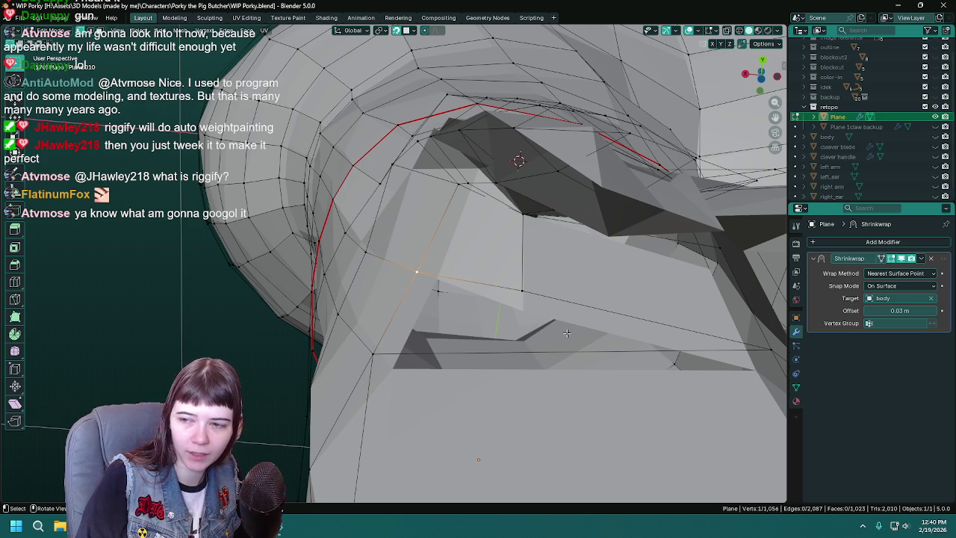
{"action": "left_click", "coordinate": [372, 353], "text": "shift"}
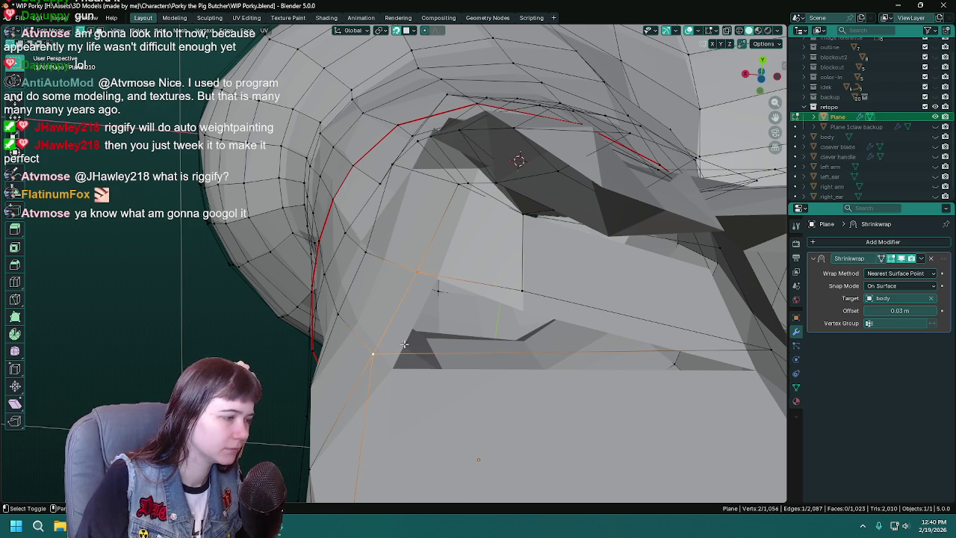
{"action": "key", "text": "g"}
{"action": "left_click", "coordinate": [427, 273]}
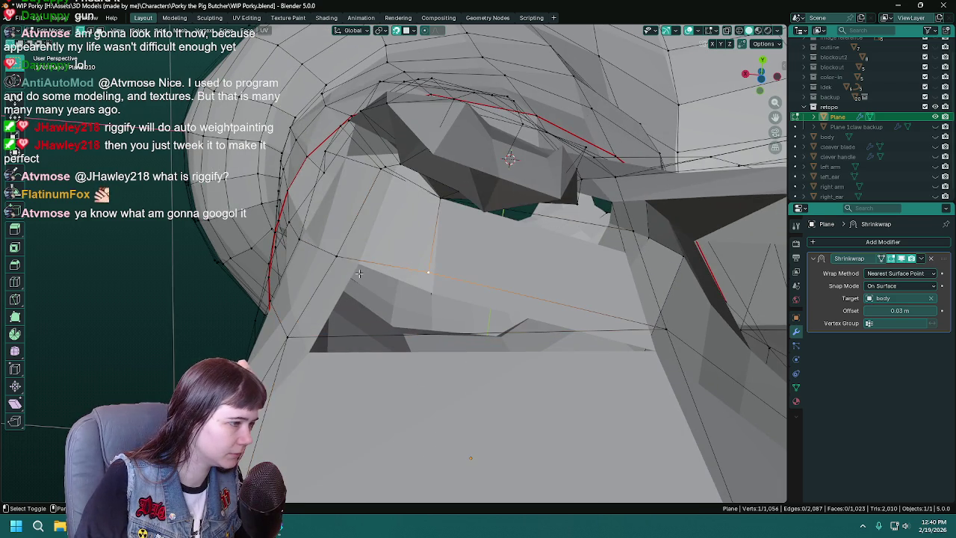
{"action": "key", "text": "f"}
{"action": "key", "text": "ctrl+s"}
{"action": "key", "text": "Tab"}
{"action": "mouse_move", "coordinate": [668, 327]}
{"action": "middle_mouse_down"}
{"action": "mouse_move", "coordinate": [507, 334]}
{"action": "mouse_move", "coordinate": [468, 317]}
{"action": "mouse_move", "coordinate": [694, 396]}
{"action": "mouse_move", "coordinate": [602, 452]}
{"action": "mouse_move", "coordinate": [553, 393]}
{"action": "mouse_move", "coordinate": [549, 349]}
{"action": "mouse_move", "coordinate": [495, 350]}
{"action": "mouse_move", "coordinate": [520, 354]}
{"action": "mouse_move", "coordinate": [364, 180]}
{"action": "mouse_move", "coordinate": [421, 293]}
{"action": "middle_mouse_up"}
{"action": "key", "text": "Tab"}
{"action": "key", "text": "Tab"}
{"action": "key", "text": "Tab"}
Fill two more faces in the crotch gap and preview them in Object Mode
{"action": "mouse_move", "coordinate": [453, 322]}
{"action": "middle_mouse_down"}
{"action": "mouse_move", "coordinate": [406, 315]}
{"action": "mouse_move", "coordinate": [515, 309]}
{"action": "middle_mouse_up"}
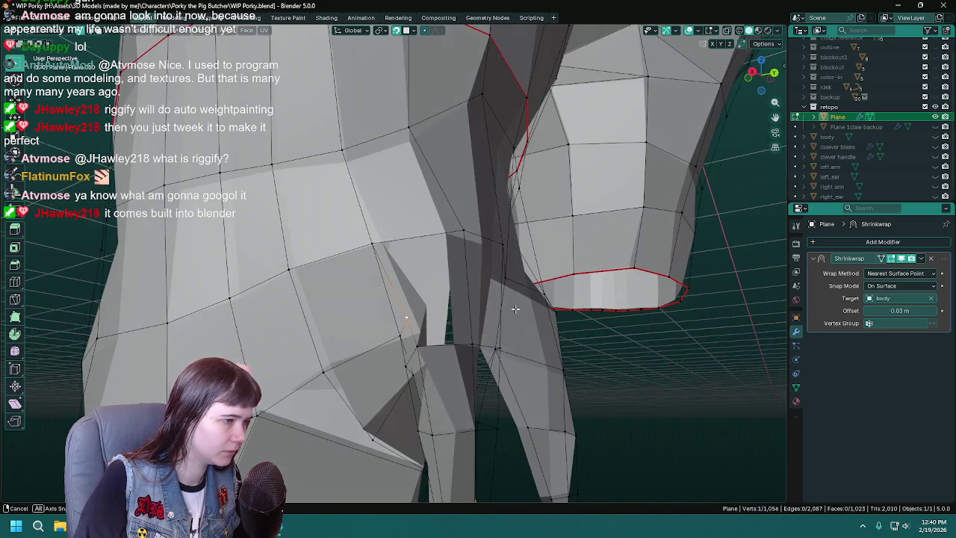
{"action": "mouse_move", "coordinate": [423, 302]}
{"action": "middle_mouse_down"}
{"action": "mouse_move", "coordinate": [448, 299]}
{"action": "mouse_move", "coordinate": [427, 300]}
{"action": "middle_mouse_up"}
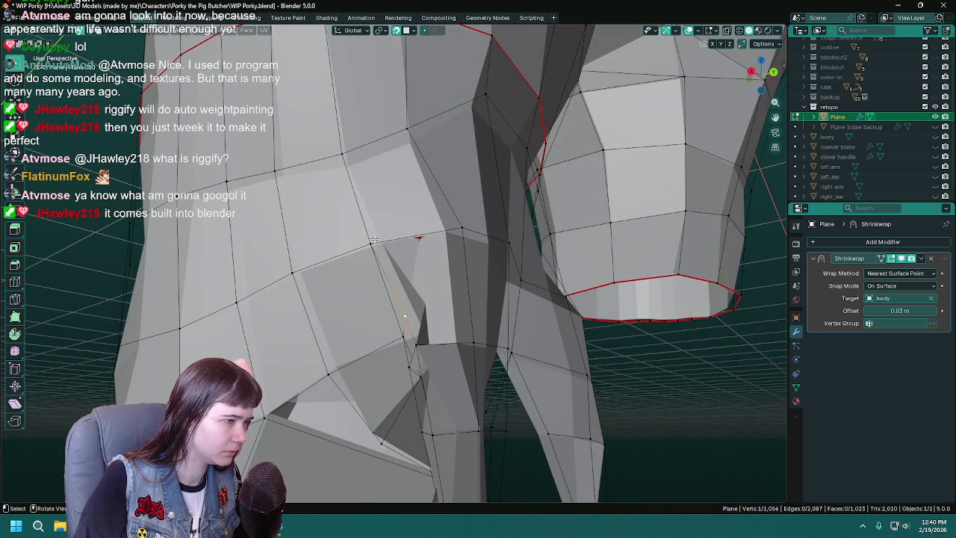
{"action": "middle_click_drag", "start_coordinate": [475, 332], "coordinate": [418, 317]}
{"action": "key", "text": "f"}
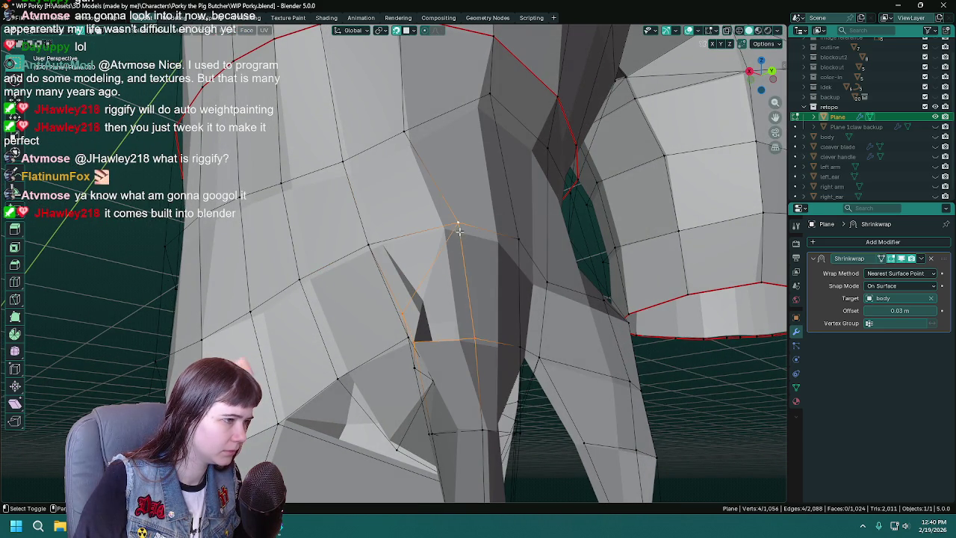
{"action": "key", "text": "f"}
{"action": "mouse_move", "coordinate": [458, 231]}
{"action": "middle_mouse_down"}
{"action": "mouse_move", "coordinate": [520, 328]}
{"action": "mouse_move", "coordinate": [429, 322]}
{"action": "mouse_move", "coordinate": [497, 342]}
{"action": "mouse_move", "coordinate": [440, 314]}
{"action": "mouse_move", "coordinate": [401, 321]}
{"action": "middle_mouse_up"}
{"action": "key", "text": "Tab"}
{"action": "key", "text": "Tab"}
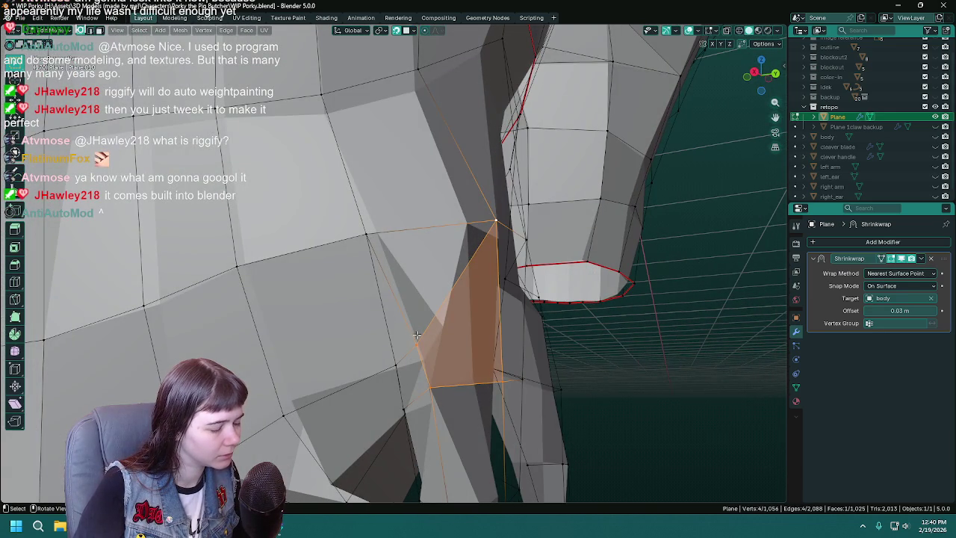
Merge an inner-thigh vertex with Merge At Last, then undo the merge
{"action": "left_click", "coordinate": [416, 348]}
{"action": "middle_click_drag", "start_coordinate": [416, 353], "coordinate": [492, 359]}
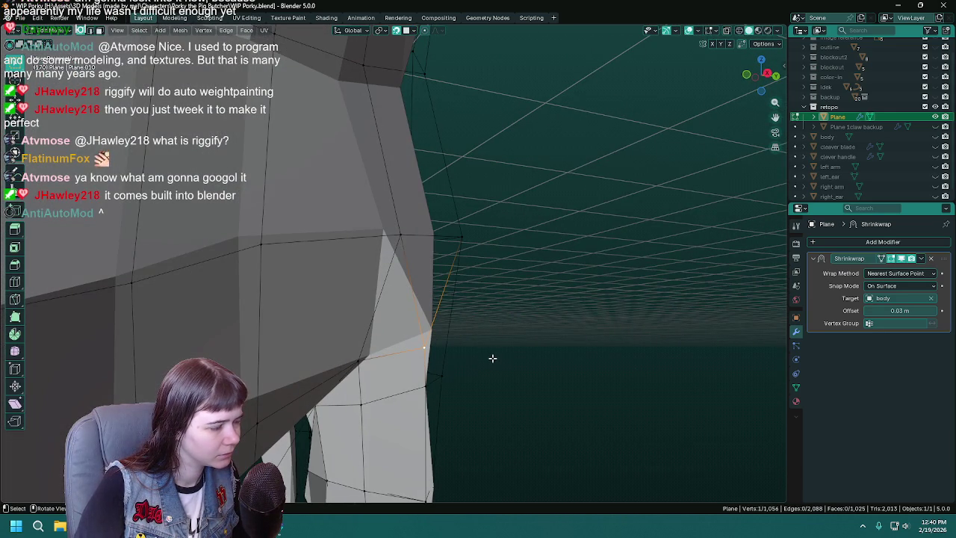
{"action": "key", "text": "m"}
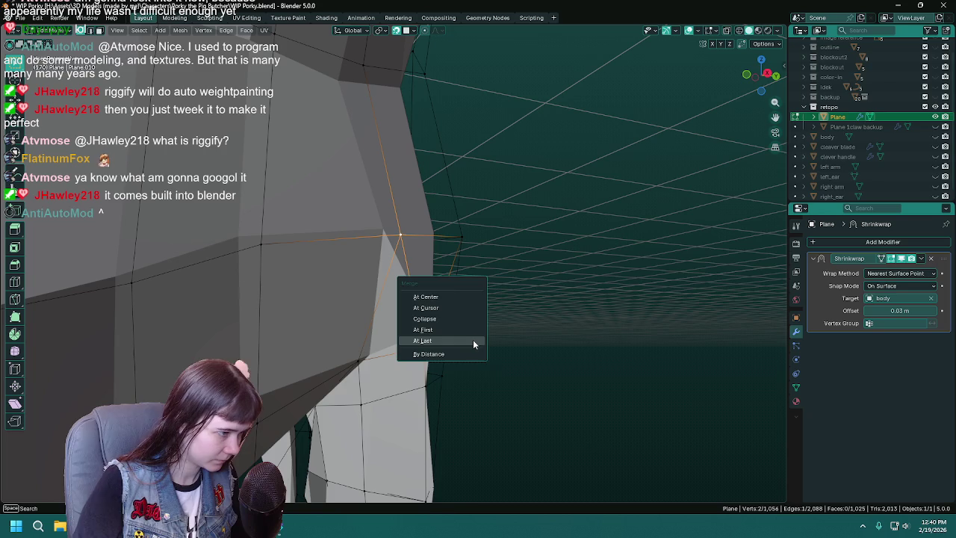
{"action": "left_click", "coordinate": [473, 339]}
{"action": "mouse_move", "coordinate": [472, 339]}
{"action": "middle_mouse_down"}
{"action": "mouse_move", "coordinate": [542, 346]}
{"action": "mouse_move", "coordinate": [452, 346]}
{"action": "middle_mouse_up"}
{"action": "key", "text": "ctrl+z"}
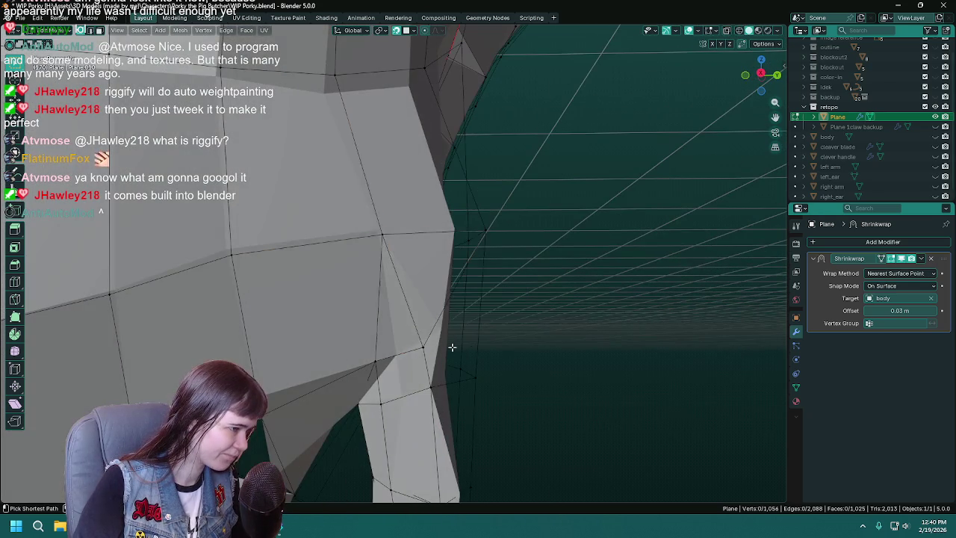
Select a quad face on the leg, save, and view the result in Object Mode
{"action": "left_click", "coordinate": [452, 346], "text": "ctrl"}
{"action": "mouse_move", "coordinate": [604, 362]}
{"action": "middle_mouse_down"}
{"action": "mouse_move", "coordinate": [659, 363]}
{"action": "mouse_move", "coordinate": [605, 357]}
{"action": "middle_mouse_up"}
{"action": "key", "text": "ctrl+s"}
{"action": "key", "text": "Tab"}
{"action": "scroll", "coordinate": [606, 357], "scroll_direction": "down", "scroll_amount": 3}
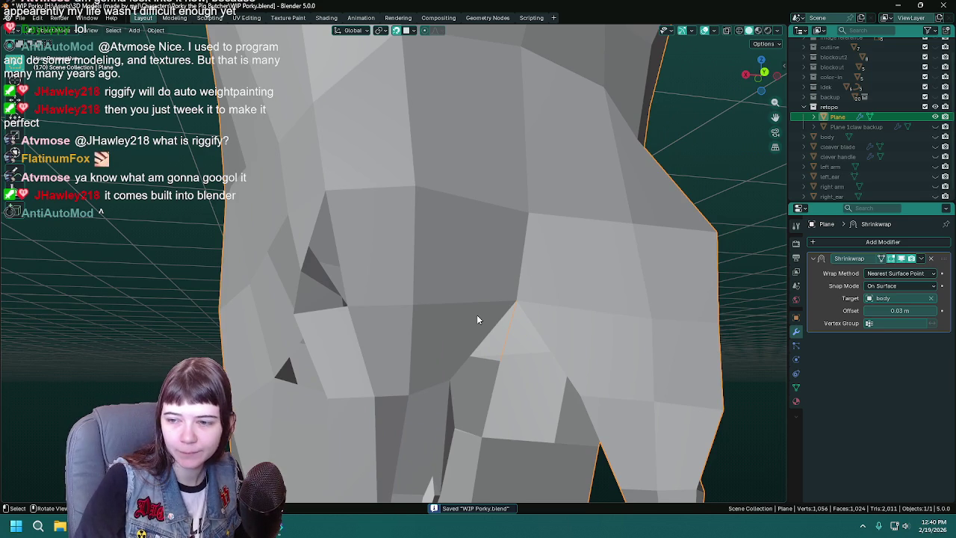
Enter Edit Mode on the retopo mesh and briefly show, then hide, the body mesh
{"action": "mouse_move", "coordinate": [478, 319]}
{"action": "middle_mouse_down"}
{"action": "mouse_move", "coordinate": [464, 337]}
{"action": "mouse_move", "coordinate": [497, 292]}
{"action": "mouse_move", "coordinate": [448, 254]}
{"action": "mouse_move", "coordinate": [416, 214]}
{"action": "mouse_move", "coordinate": [420, 205]}
{"action": "middle_mouse_up"}
{"action": "key", "text": "Tab"}
{"action": "mouse_move", "coordinate": [475, 279]}
{"action": "middle_mouse_down"}
{"action": "mouse_move", "coordinate": [450, 240]}
{"action": "mouse_move", "coordinate": [447, 261]}
{"action": "middle_mouse_up"}
{"action": "mouse_move", "coordinate": [457, 188]}
{"action": "middle_mouse_down"}
{"action": "mouse_move", "coordinate": [487, 258]}
{"action": "mouse_move", "coordinate": [568, 239]}
{"action": "middle_mouse_up"}
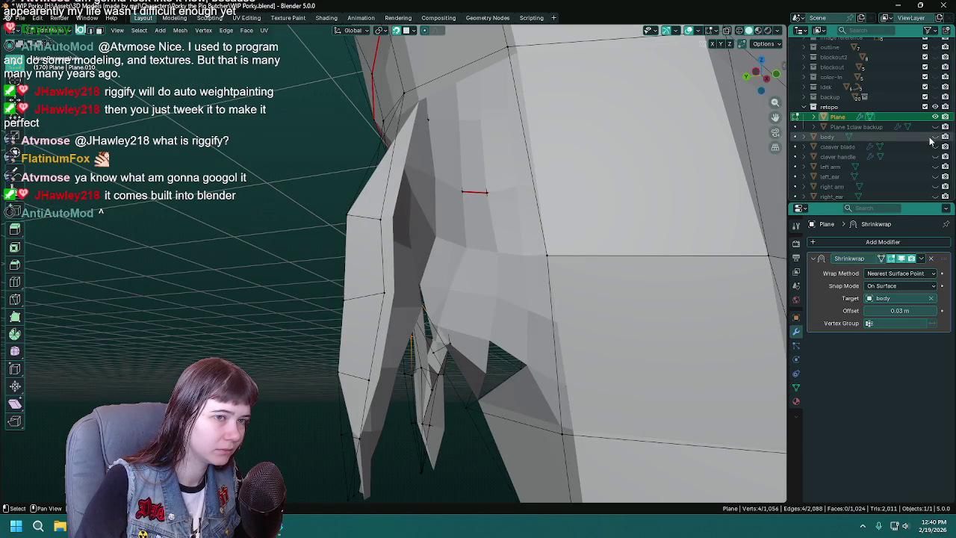
{"action": "left_click", "coordinate": [935, 137]}
{"action": "mouse_move", "coordinate": [567, 284]}
{"action": "middle_mouse_down"}
{"action": "mouse_move", "coordinate": [501, 360]}
{"action": "mouse_move", "coordinate": [522, 313]}
{"action": "middle_mouse_up"}
{"action": "scroll", "coordinate": [475, 350], "scroll_direction": "down", "scroll_amount": 3}
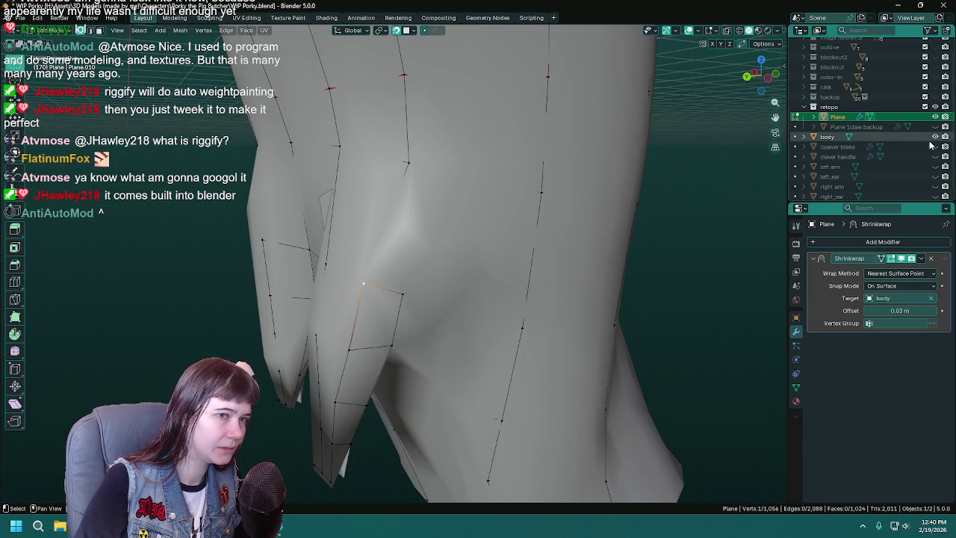
{"action": "left_click", "coordinate": [935, 138]}
Turn off the Shrinkwrap edit-mode display and orbit under the mesh to the neck
{"action": "middle_click_drag", "start_coordinate": [448, 239], "coordinate": [351, 172]}
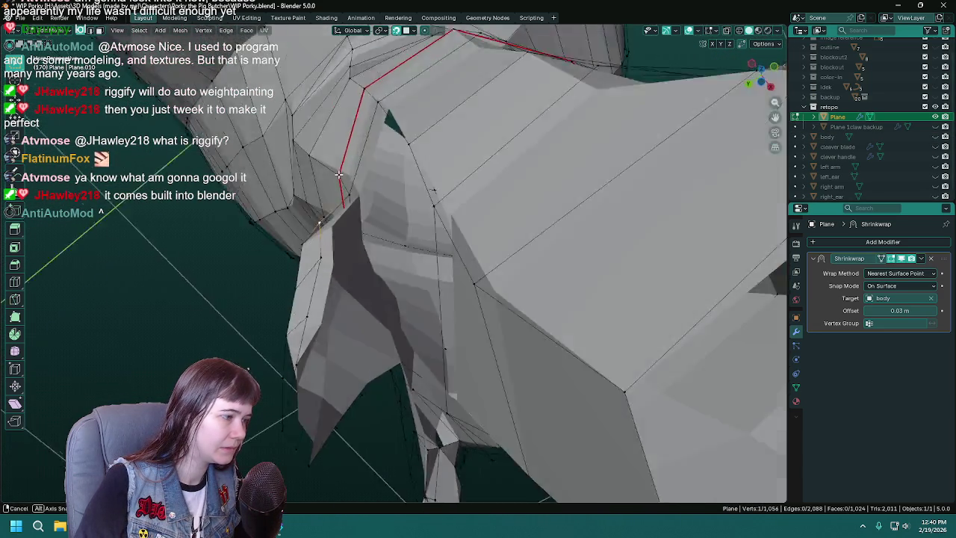
{"action": "mouse_move", "coordinate": [379, 203]}
{"action": "middle_mouse_down"}
{"action": "mouse_move", "coordinate": [354, 262]}
{"action": "mouse_move", "coordinate": [365, 192]}
{"action": "mouse_move", "coordinate": [387, 231]}
{"action": "middle_mouse_up"}
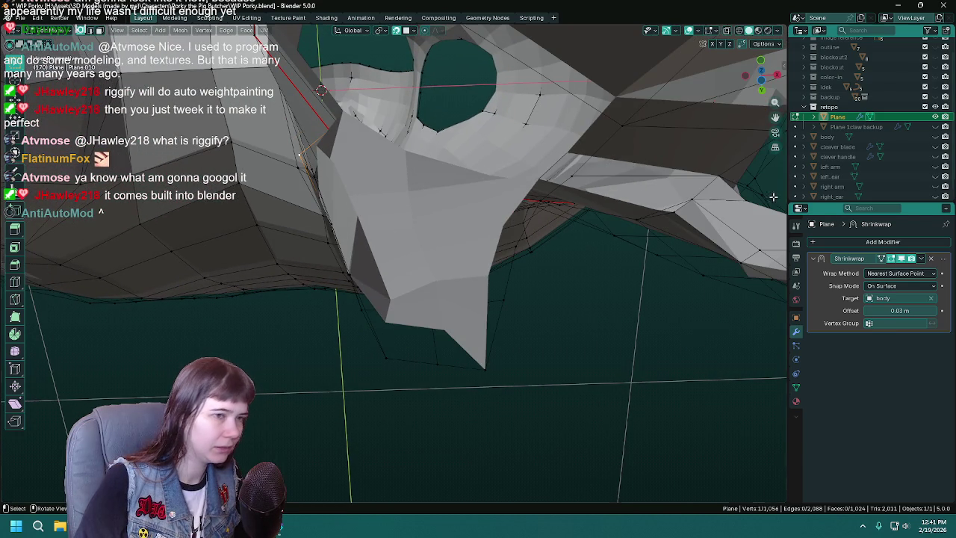
{"action": "left_click", "coordinate": [900, 259]}
{"action": "mouse_move", "coordinate": [672, 298]}
{"action": "middle_mouse_down"}
{"action": "mouse_move", "coordinate": [590, 348]}
{"action": "mouse_move", "coordinate": [461, 287]}
{"action": "mouse_move", "coordinate": [555, 246]}
{"action": "mouse_move", "coordinate": [476, 257]}
{"action": "middle_mouse_up"}
{"action": "mouse_move", "coordinate": [298, 255]}
{"action": "middle_mouse_down"}
{"action": "mouse_move", "coordinate": [512, 241]}
{"action": "mouse_move", "coordinate": [396, 266]}
{"action": "mouse_move", "coordinate": [459, 268]}
{"action": "mouse_move", "coordinate": [426, 274]}
{"action": "middle_mouse_up"}
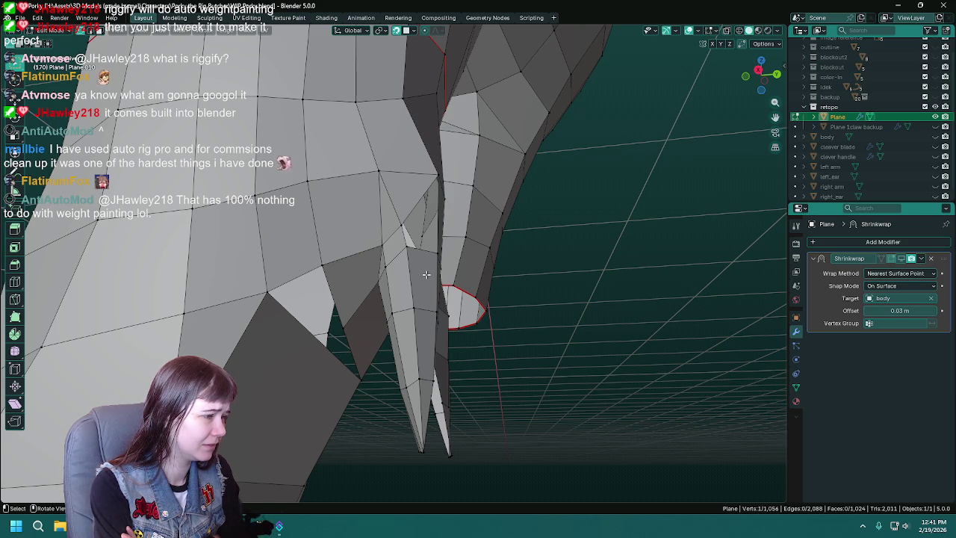
{"action": "mouse_move", "coordinate": [465, 411]}
{"action": "middle_mouse_down"}
{"action": "mouse_move", "coordinate": [589, 431]}
{"action": "mouse_move", "coordinate": [469, 344]}
{"action": "middle_mouse_up"}
{"action": "mouse_move", "coordinate": [453, 298]}
{"action": "middle_mouse_down"}
{"action": "mouse_move", "coordinate": [463, 381]}
{"action": "mouse_move", "coordinate": [447, 360]}
{"action": "middle_mouse_up"}
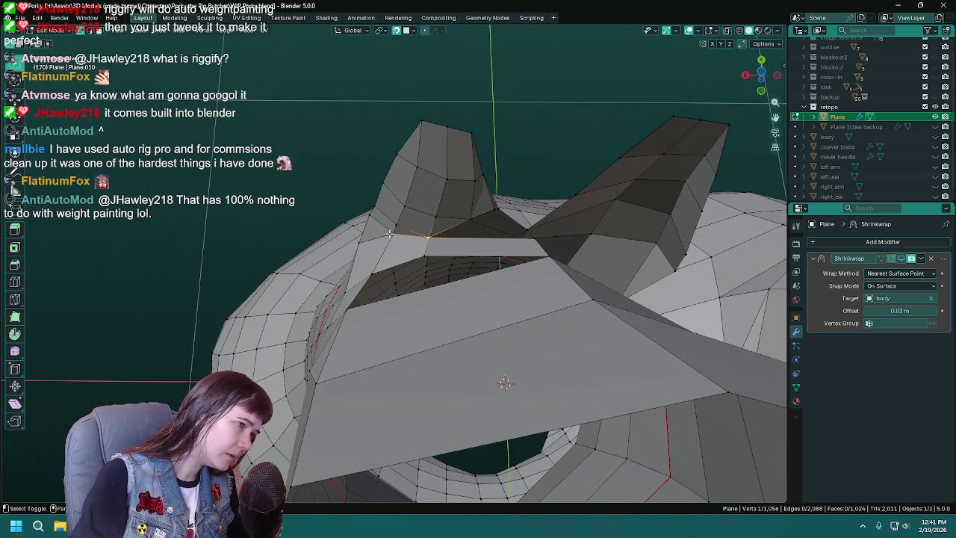
Merge two selected vertices and collapse an edge into one vertex, then save
{"action": "key", "text": "m"}
{"action": "left_click", "coordinate": [434, 259]}
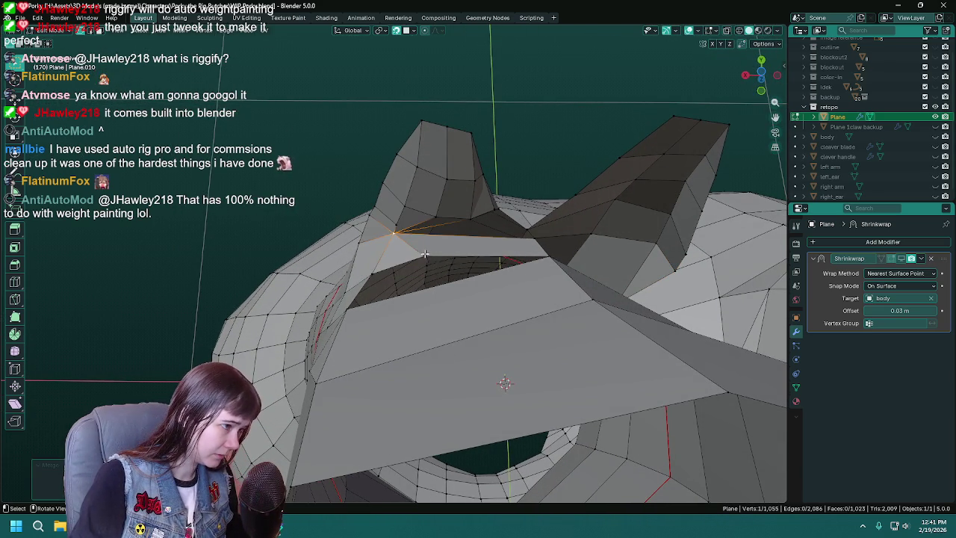
{"action": "key", "text": "m"}
{"action": "left_click", "coordinate": [448, 293]}
{"action": "mouse_move", "coordinate": [463, 336]}
{"action": "middle_mouse_down"}
{"action": "mouse_move", "coordinate": [485, 331]}
{"action": "mouse_move", "coordinate": [429, 331]}
{"action": "middle_mouse_up"}
{"action": "key", "text": "ctrl+s"}
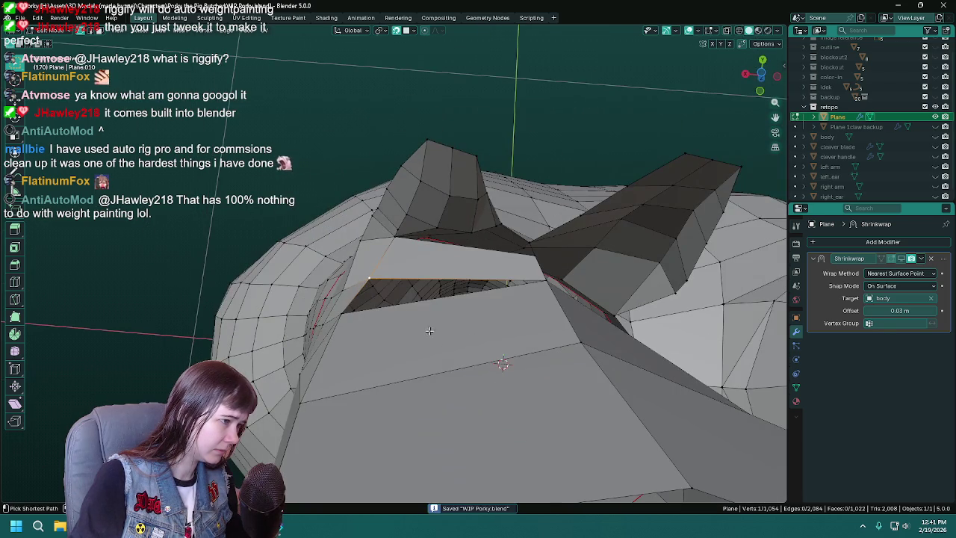
{"action": "middle_click_drag", "start_coordinate": [375, 278], "coordinate": [371, 348]}
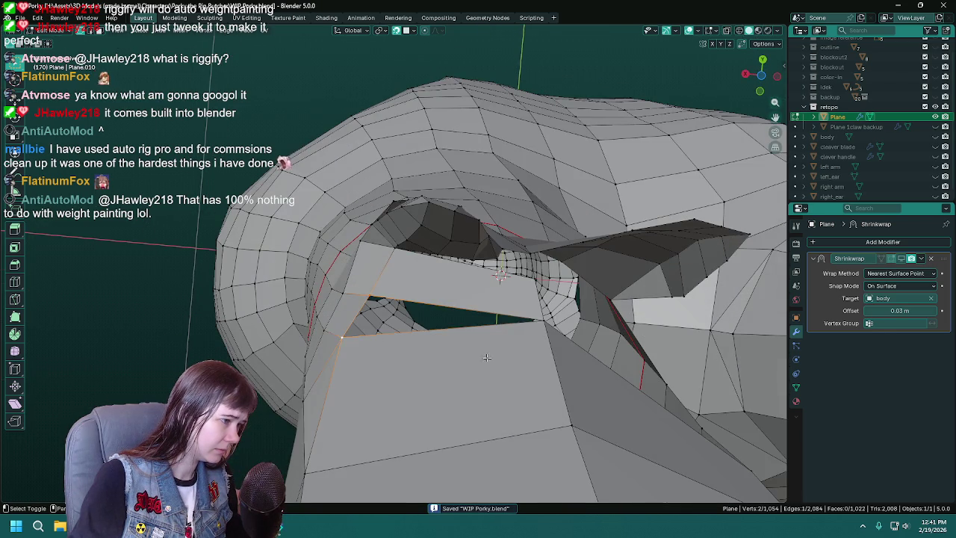
Fill a triangle beside the selected edge, then delete that edge and face
{"action": "key", "text": "f"}
{"action": "mouse_move", "coordinate": [541, 324]}
{"action": "middle_mouse_down"}
{"action": "mouse_move", "coordinate": [504, 336]}
{"action": "mouse_move", "coordinate": [421, 261]}
{"action": "mouse_move", "coordinate": [406, 226]}
{"action": "mouse_move", "coordinate": [400, 234]}
{"action": "mouse_move", "coordinate": [435, 266]}
{"action": "mouse_move", "coordinate": [314, 292]}
{"action": "mouse_move", "coordinate": [346, 253]}
{"action": "mouse_move", "coordinate": [448, 274]}
{"action": "mouse_move", "coordinate": [442, 289]}
{"action": "mouse_move", "coordinate": [387, 268]}
{"action": "mouse_move", "coordinate": [476, 274]}
{"action": "mouse_move", "coordinate": [495, 336]}
{"action": "mouse_move", "coordinate": [427, 342]}
{"action": "middle_mouse_up"}
{"action": "key", "text": "x"}
{"action": "left_click", "coordinate": [387, 234]}
Delete a face on the neck underside and a stray edge, then save
{"action": "left_click", "coordinate": [471, 274]}
{"action": "left_click", "coordinate": [426, 342]}
{"action": "key", "text": "x"}
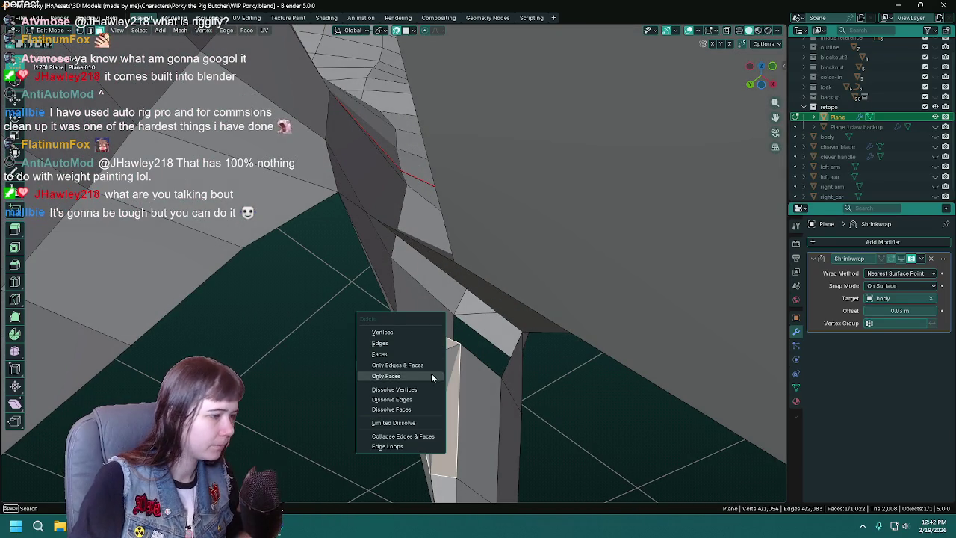
{"action": "left_click", "coordinate": [430, 375]}
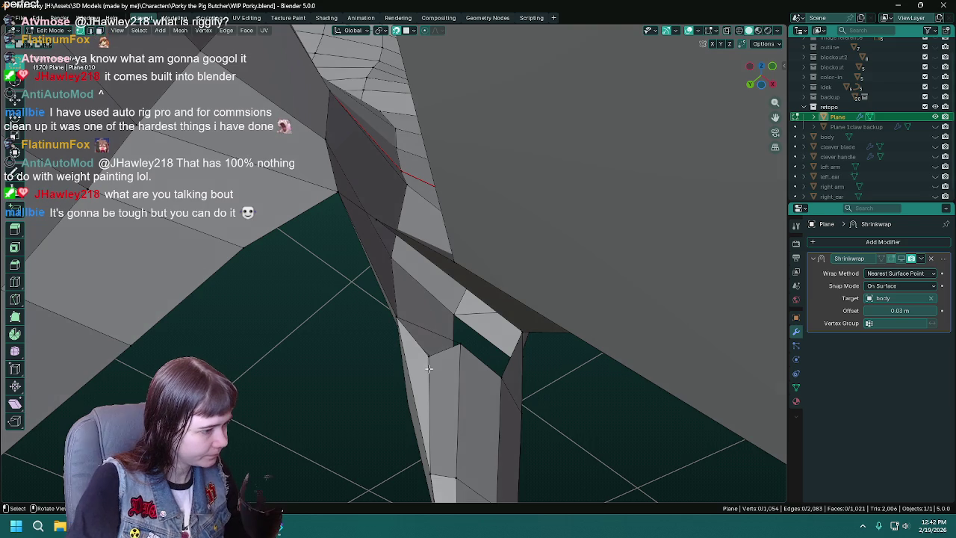
{"action": "key", "text": "x"}
{"action": "left_click", "coordinate": [426, 306]}
{"action": "mouse_move", "coordinate": [427, 306]}
{"action": "middle_mouse_down"}
{"action": "mouse_move", "coordinate": [469, 352]}
{"action": "mouse_move", "coordinate": [471, 286]}
{"action": "middle_mouse_up"}
{"action": "key", "text": "ctrl+s"}
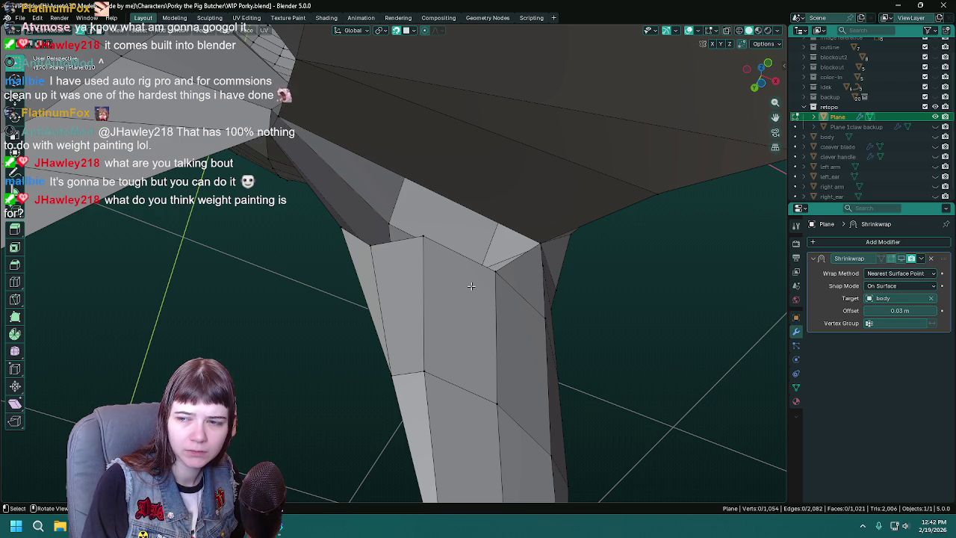
Save WIP Porky.blend again and select the vertex at the top of the leg
{"action": "mouse_move", "coordinate": [472, 286]}
{"action": "middle_mouse_down"}
{"action": "mouse_move", "coordinate": [416, 270]}
{"action": "mouse_move", "coordinate": [660, 249]}
{"action": "mouse_move", "coordinate": [367, 276]}
{"action": "middle_mouse_up"}
{"action": "key", "text": "ctrl+s"}
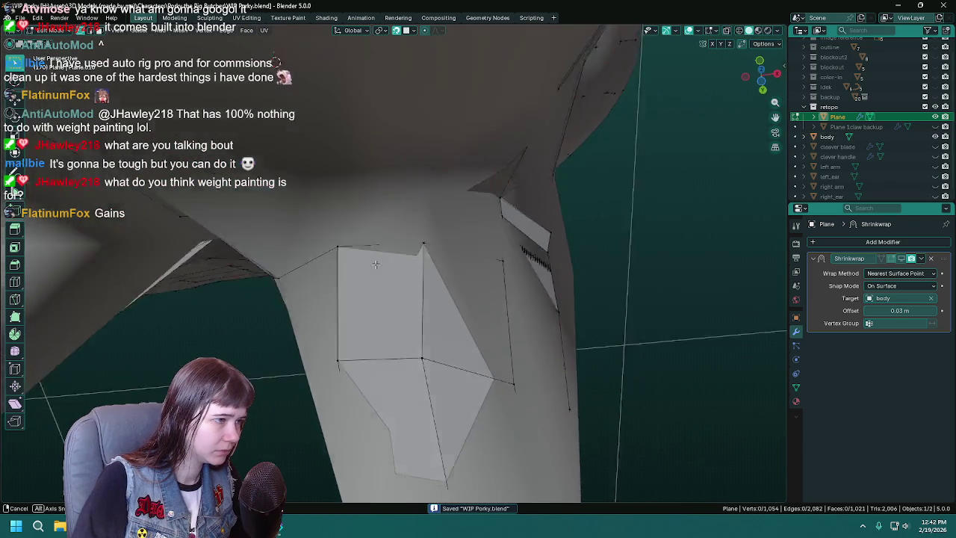
{"action": "left_click", "coordinate": [377, 289]}
{"action": "middle_click_drag", "start_coordinate": [478, 246], "coordinate": [869, 140], "text": "shift"}
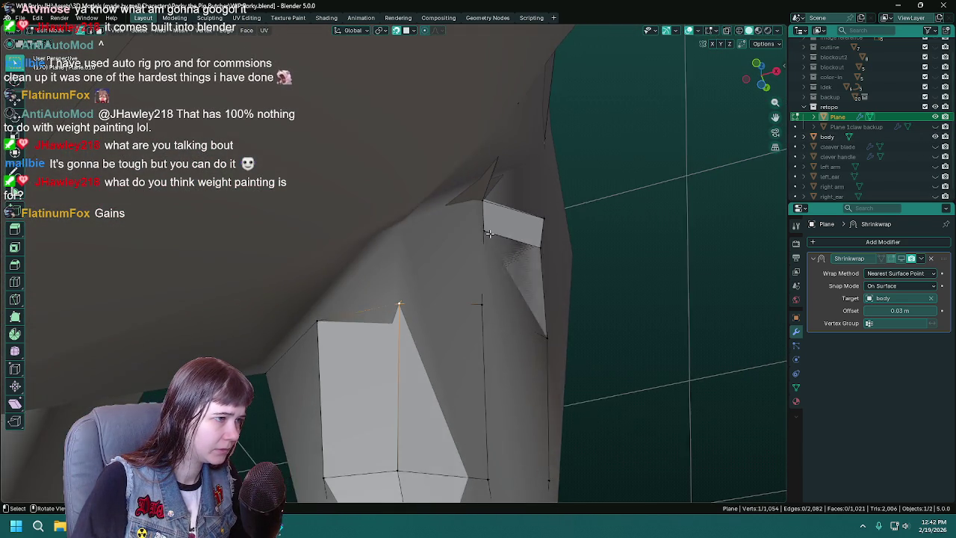
Hide the body mesh and dissolve the diagonal edge at the top of the leg
{"action": "left_click", "coordinate": [936, 138]}
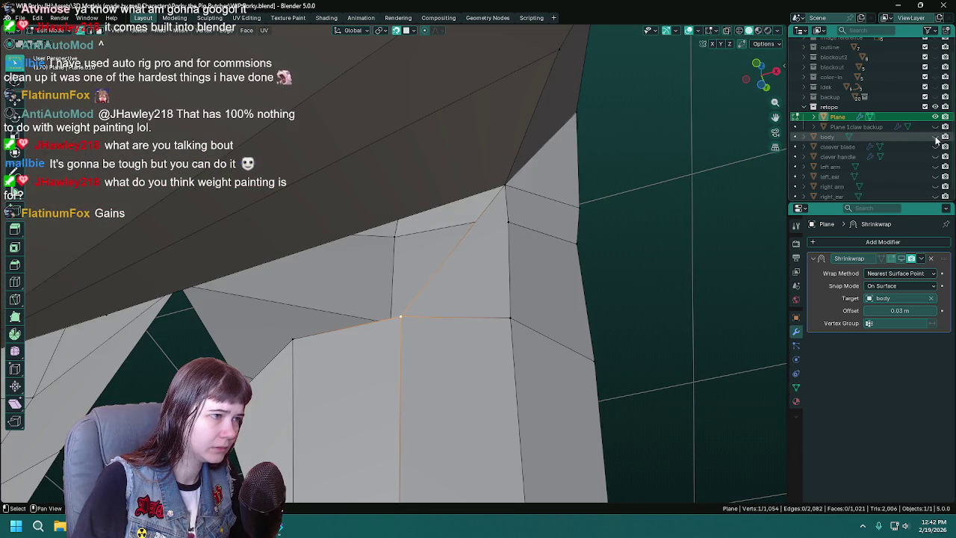
{"action": "left_click", "coordinate": [936, 137]}
{"action": "mouse_move", "coordinate": [523, 262]}
{"action": "middle_mouse_down"}
{"action": "mouse_move", "coordinate": [563, 253]}
{"action": "mouse_move", "coordinate": [502, 250]}
{"action": "middle_mouse_up"}
{"action": "right_click", "coordinate": [471, 213]}
{"action": "left_click", "coordinate": [482, 231]}
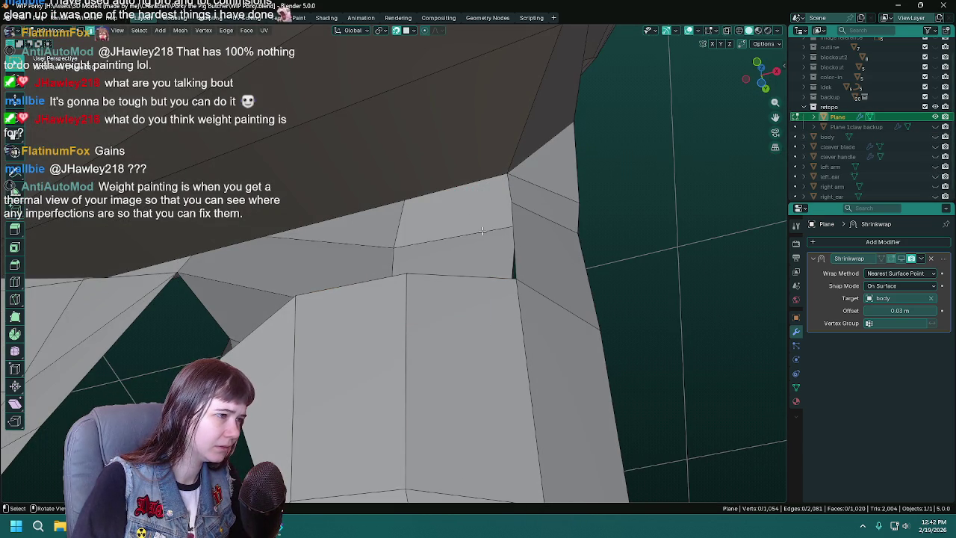
{"action": "left_click", "coordinate": [935, 137]}
Save the file, then orbit around the thigh and select the vertex at the thin flap
{"action": "key", "text": "ctrl+s"}
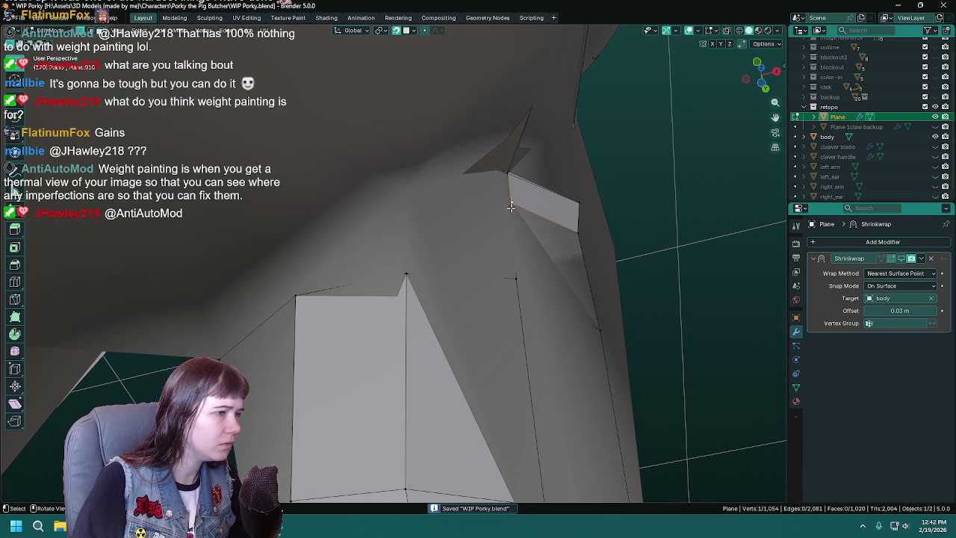
{"action": "middle_click_drag", "start_coordinate": [510, 209], "coordinate": [478, 224]}
{"action": "left_click", "coordinate": [472, 225]}
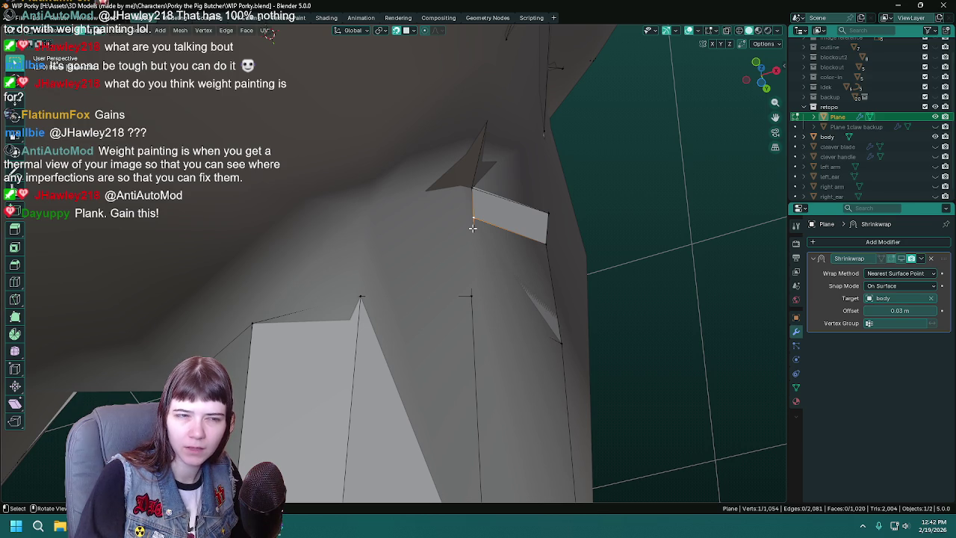
{"action": "middle_click_drag", "start_coordinate": [476, 228], "coordinate": [480, 230]}
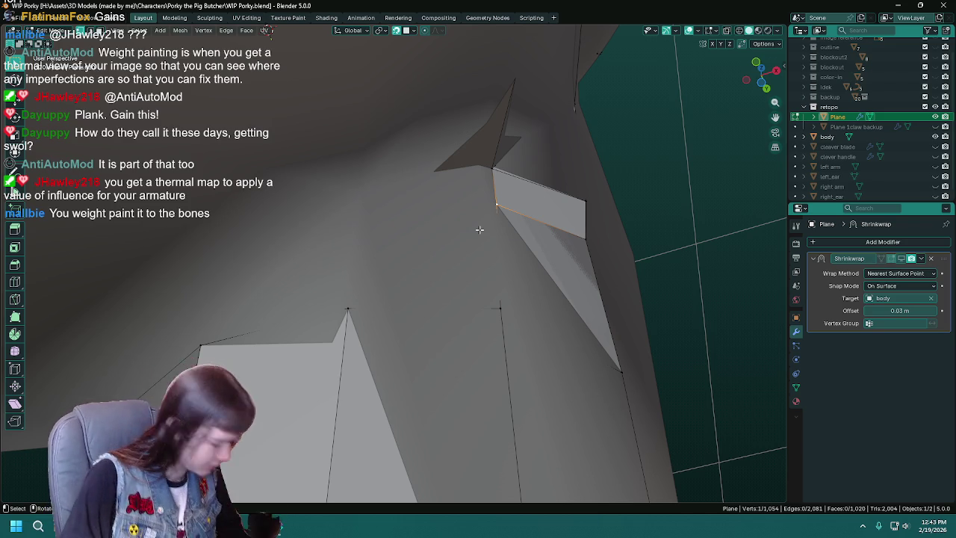
Undo an unwanted edge-path selection toward the flap and save the work-in-progress file again
{"action": "key", "text": "ctrl+s"}
{"action": "left_click", "coordinate": [549, 254], "text": "ctrl"}
{"action": "key", "text": "ctrl+z"}
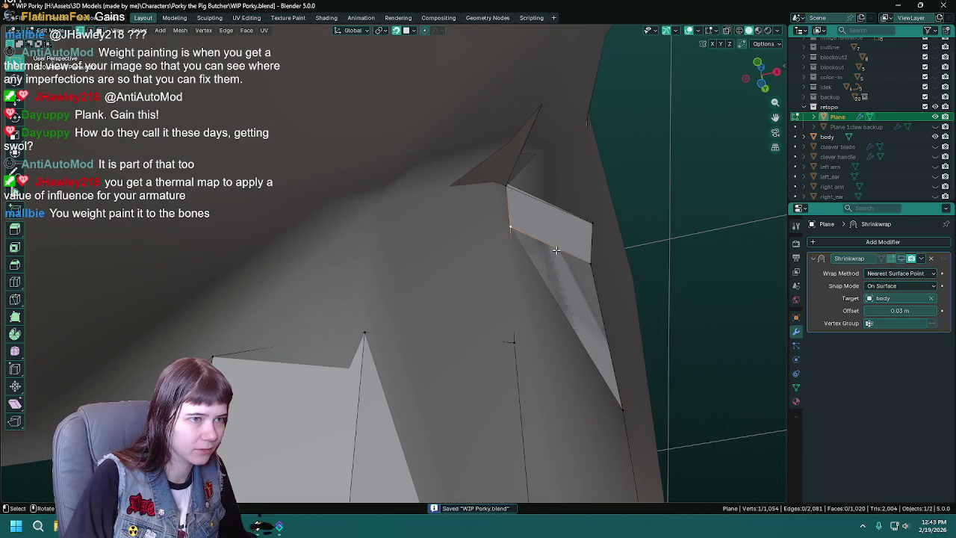
{"action": "key", "text": "ctrl+s"}
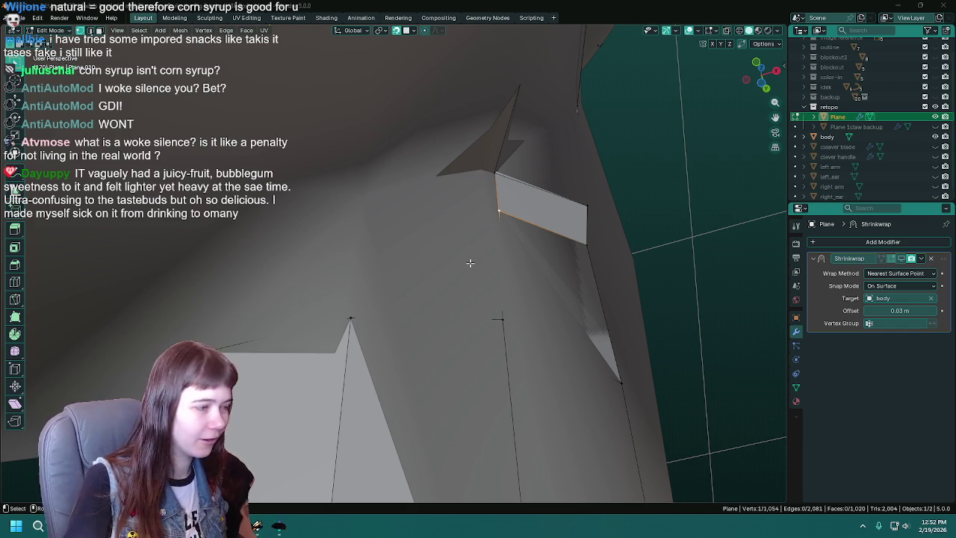
Orbit and zoom around the plane's face on the body, then save WIP Porky.blend
{"action": "middle_click_drag", "start_coordinate": [469, 263], "coordinate": [491, 238]}
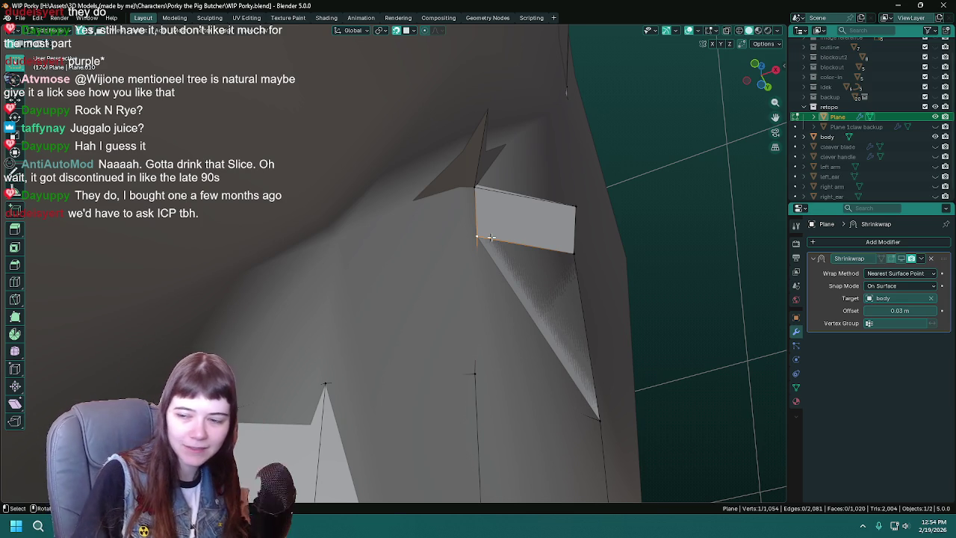
{"action": "scroll", "coordinate": [465, 234], "scroll_direction": "up", "scroll_amount": 1}
{"action": "mouse_move", "coordinate": [465, 234]}
{"action": "middle_mouse_down"}
{"action": "mouse_move", "coordinate": [459, 246]}
{"action": "mouse_move", "coordinate": [444, 235]}
{"action": "mouse_move", "coordinate": [454, 252]}
{"action": "mouse_move", "coordinate": [438, 245]}
{"action": "mouse_move", "coordinate": [450, 227]}
{"action": "mouse_move", "coordinate": [421, 232]}
{"action": "middle_mouse_up"}
{"action": "key", "text": "ctrl+s"}
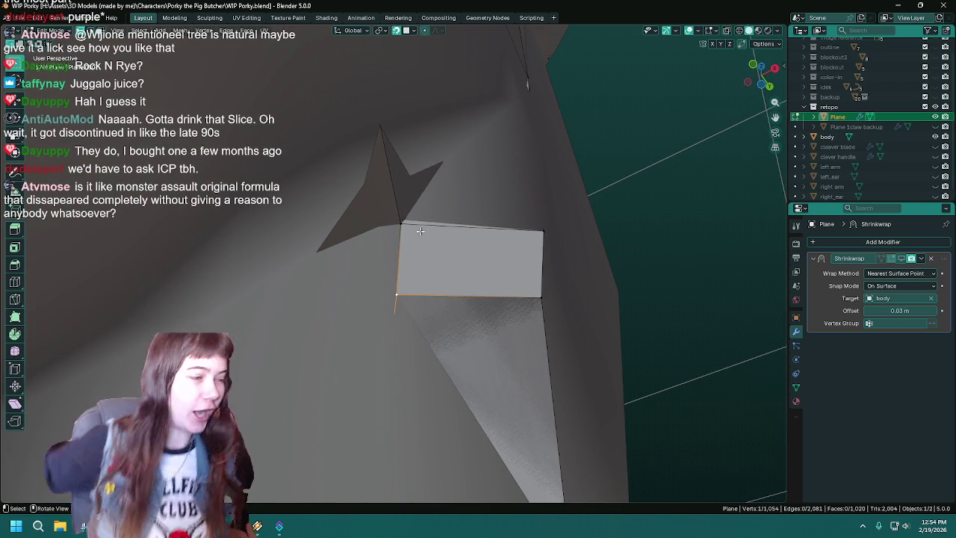
Save WIP Porky.blend, then switch to the browser's 'slice soda' image search
{"action": "key", "text": "ctrl"}
{"action": "key", "text": "ctrl+s"}
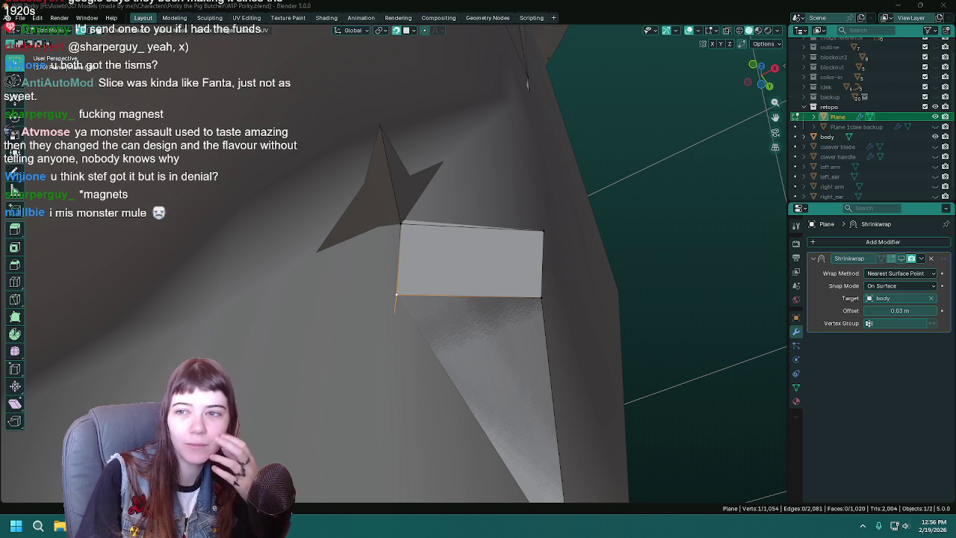
{"action": "key", "text": "alt+Tab"}
{"action": "left_click_drag", "start_coordinate": [724, 51], "coordinate": [719, 59]}
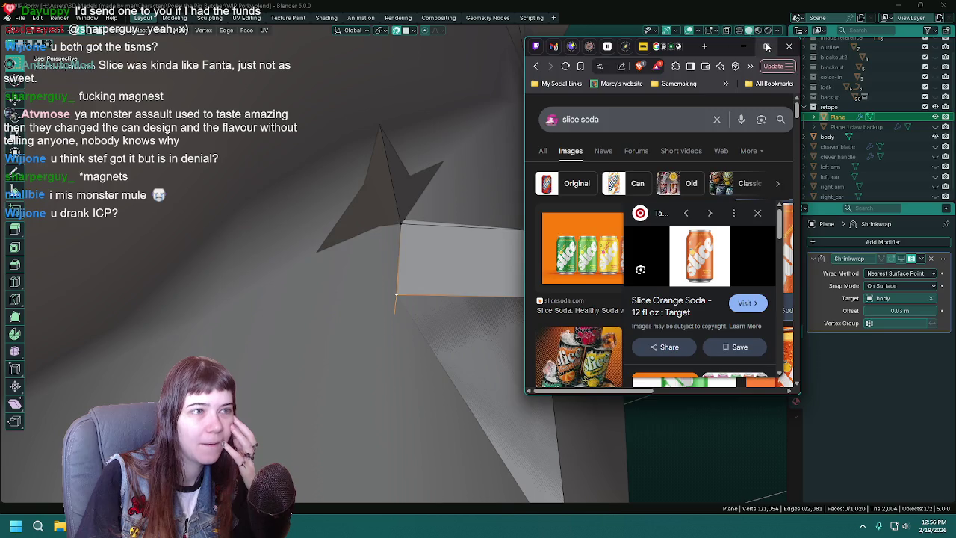
{"action": "left_click", "coordinate": [765, 46]}
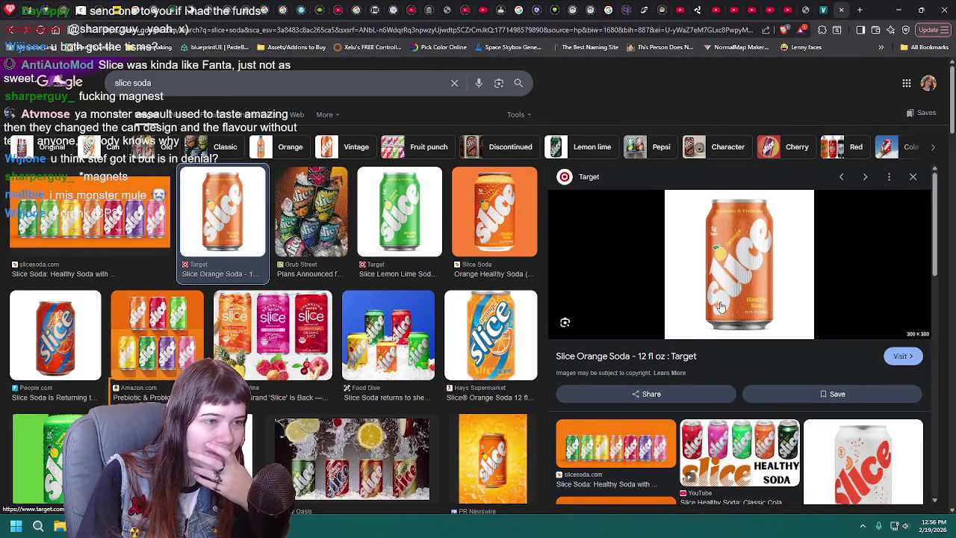
{"action": "left_click", "coordinate": [107, 234]}
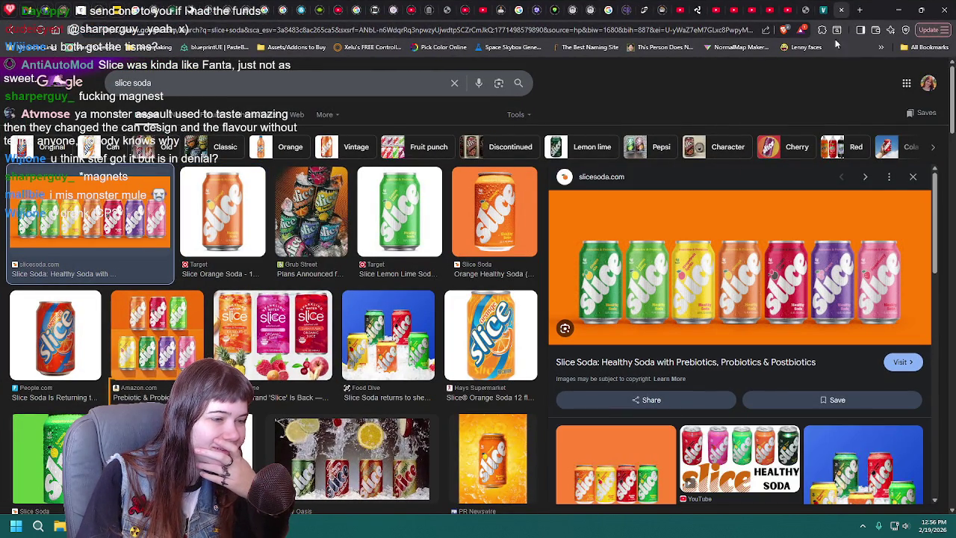
{"action": "left_click", "coordinate": [898, 10]}
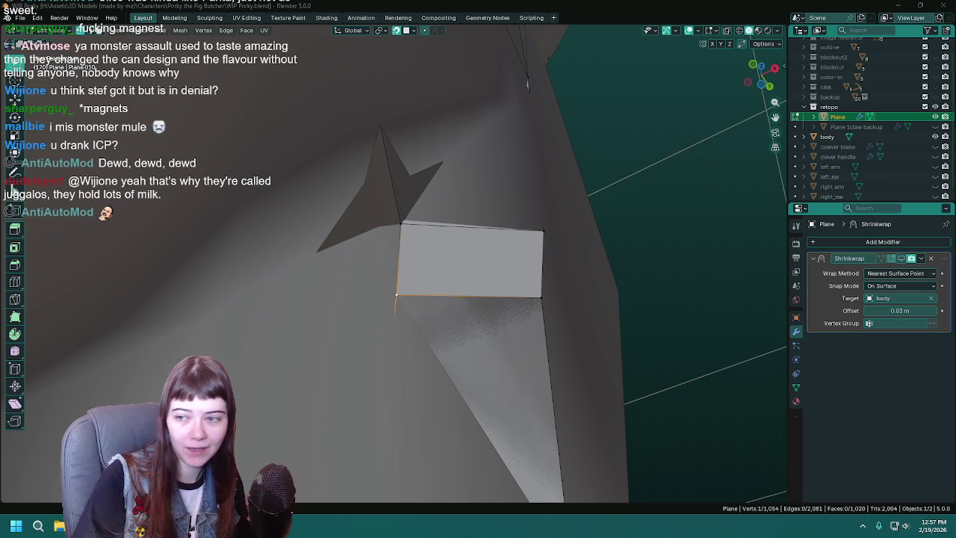
Save WIP Porky.blend twice while orbiting toward the crotch where the leg faces meet
{"action": "key", "text": "ctrl+s"}
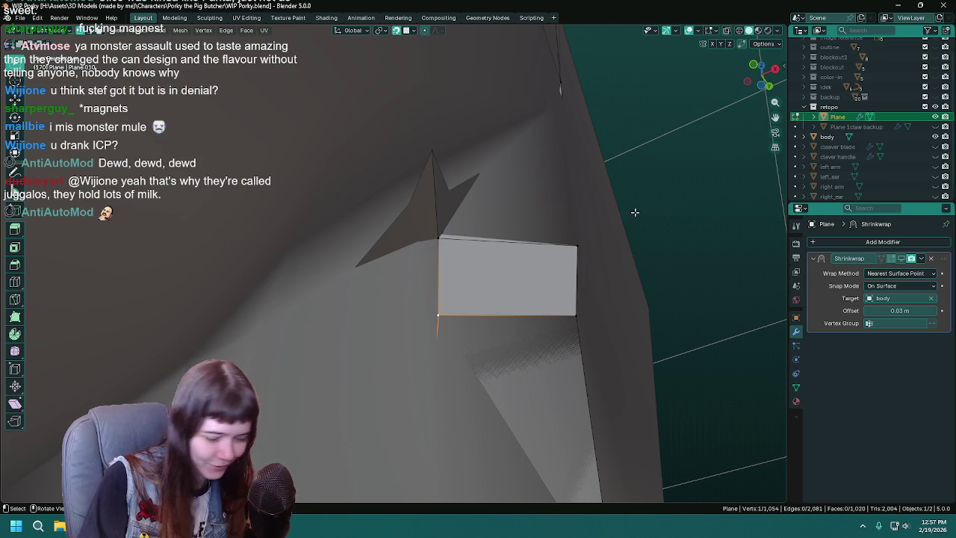
{"action": "mouse_move", "coordinate": [635, 212]}
{"action": "middle_mouse_down"}
{"action": "mouse_move", "coordinate": [657, 202]}
{"action": "mouse_move", "coordinate": [562, 210]}
{"action": "middle_mouse_up"}
{"action": "key", "text": "ctrl+s"}
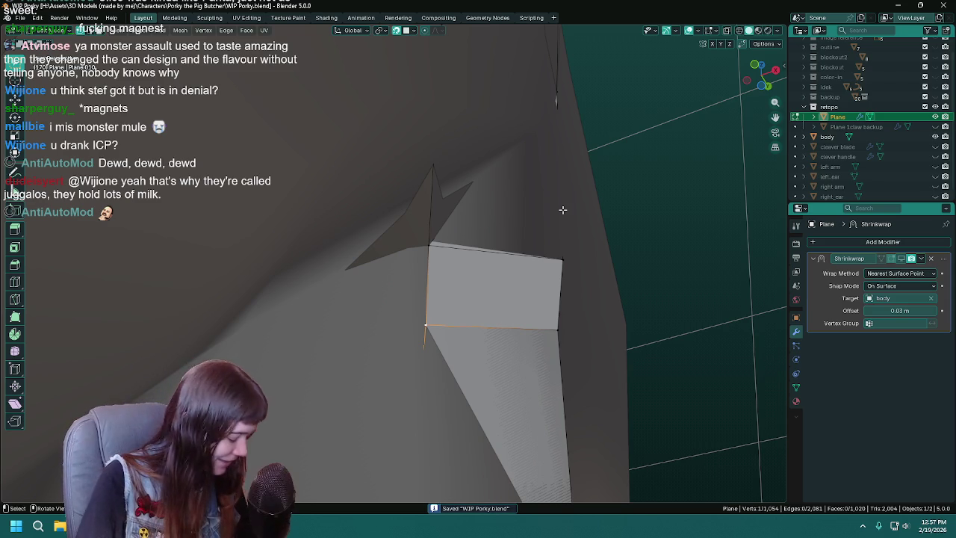
{"action": "mouse_move", "coordinate": [497, 254]}
{"action": "middle_mouse_down"}
{"action": "mouse_move", "coordinate": [412, 318]}
{"action": "mouse_move", "coordinate": [431, 242]}
{"action": "mouse_move", "coordinate": [455, 289]}
{"action": "mouse_move", "coordinate": [491, 284]}
{"action": "mouse_move", "coordinate": [435, 279]}
{"action": "mouse_move", "coordinate": [540, 254]}
{"action": "mouse_move", "coordinate": [423, 259]}
{"action": "mouse_move", "coordinate": [566, 320]}
{"action": "mouse_move", "coordinate": [468, 332]}
{"action": "mouse_move", "coordinate": [512, 284]}
{"action": "mouse_move", "coordinate": [446, 188]}
{"action": "middle_mouse_up"}
Merge two pairs of crotch vertices into single vertices and save
{"action": "key", "text": "m"}
{"action": "left_click", "coordinate": [456, 275]}
{"action": "key", "text": "m"}
{"action": "left_click", "coordinate": [493, 295]}
{"action": "key", "text": "ctrl+s"}
Delete the stray edge between the leg faces, fill the gap with a new face, and save in Object Mode
{"action": "right_click", "coordinate": [393, 192]}
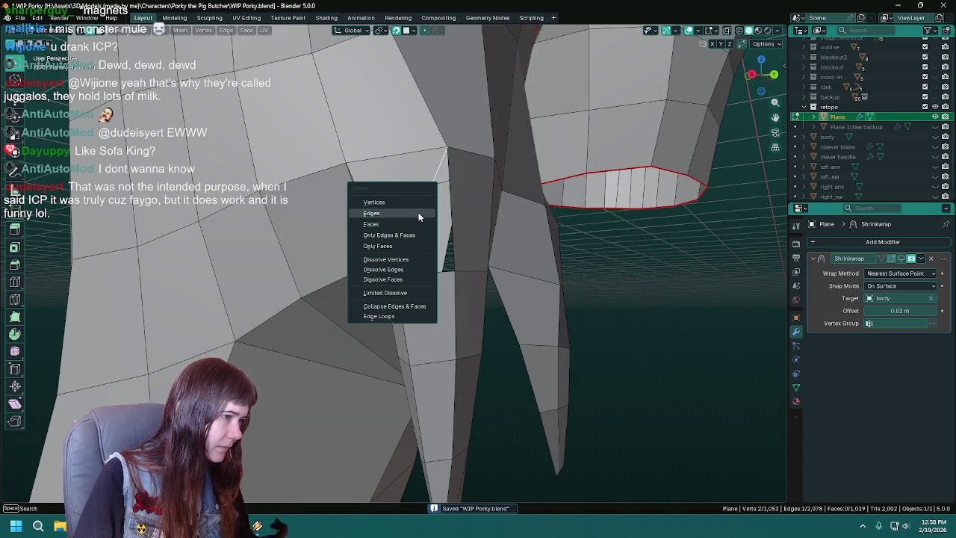
{"action": "left_click", "coordinate": [394, 191]}
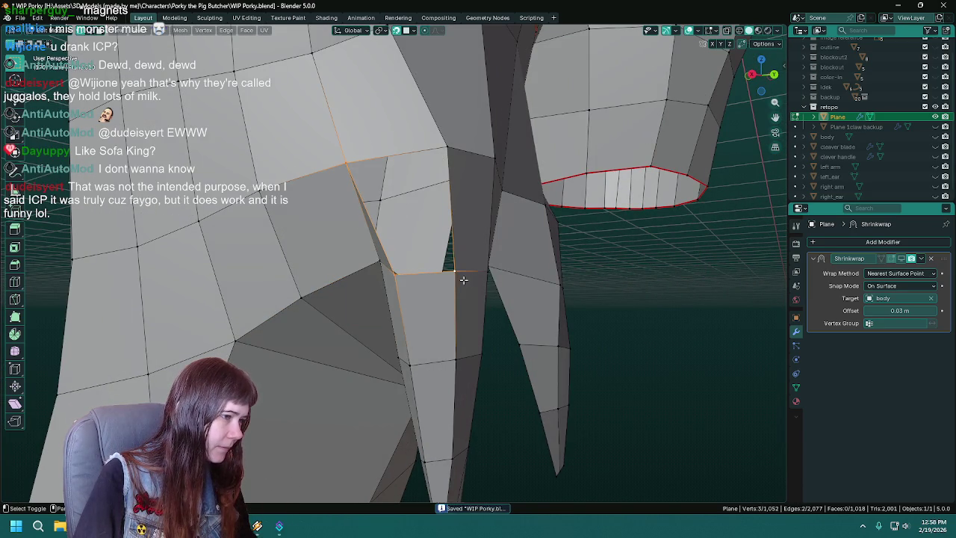
{"action": "key", "text": "f"}
{"action": "middle_click_drag", "start_coordinate": [452, 152], "coordinate": [508, 247]}
{"action": "key", "text": "Tab"}
{"action": "mouse_move", "coordinate": [529, 278]}
{"action": "middle_mouse_down"}
{"action": "mouse_move", "coordinate": [443, 264]}
{"action": "mouse_move", "coordinate": [536, 316]}
{"action": "mouse_move", "coordinate": [471, 284]}
{"action": "mouse_move", "coordinate": [363, 256]}
{"action": "mouse_move", "coordinate": [470, 291]}
{"action": "mouse_move", "coordinate": [369, 321]}
{"action": "mouse_move", "coordinate": [312, 324]}
{"action": "mouse_move", "coordinate": [582, 307]}
{"action": "middle_mouse_up"}
{"action": "key", "text": "ctrl+s"}
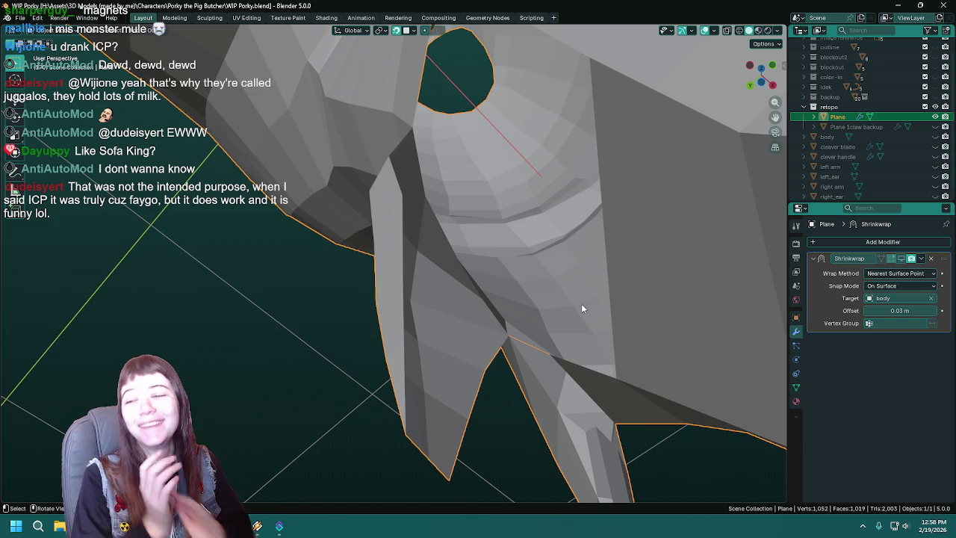
Inspect the legs' underside from below, saving along the way, and re-enter Edit Mode
{"action": "middle_click_drag", "start_coordinate": [578, 303], "coordinate": [454, 312]}
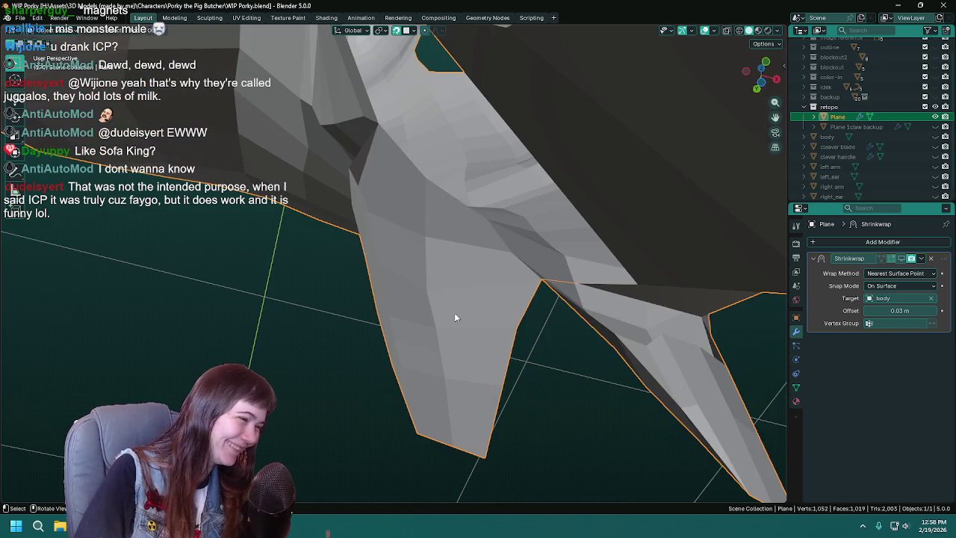
{"action": "key", "text": "ctrl+s"}
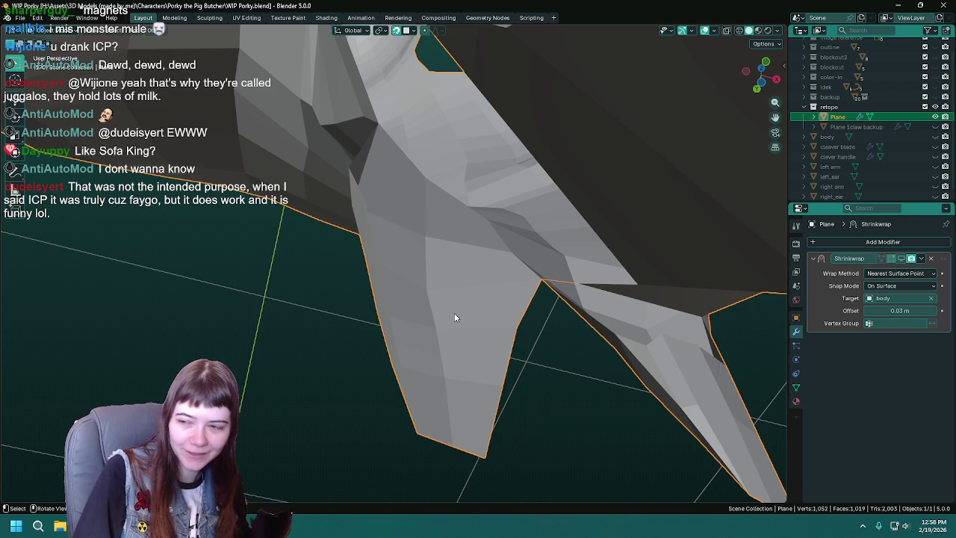
{"action": "middle_click_drag", "start_coordinate": [454, 313], "coordinate": [398, 314]}
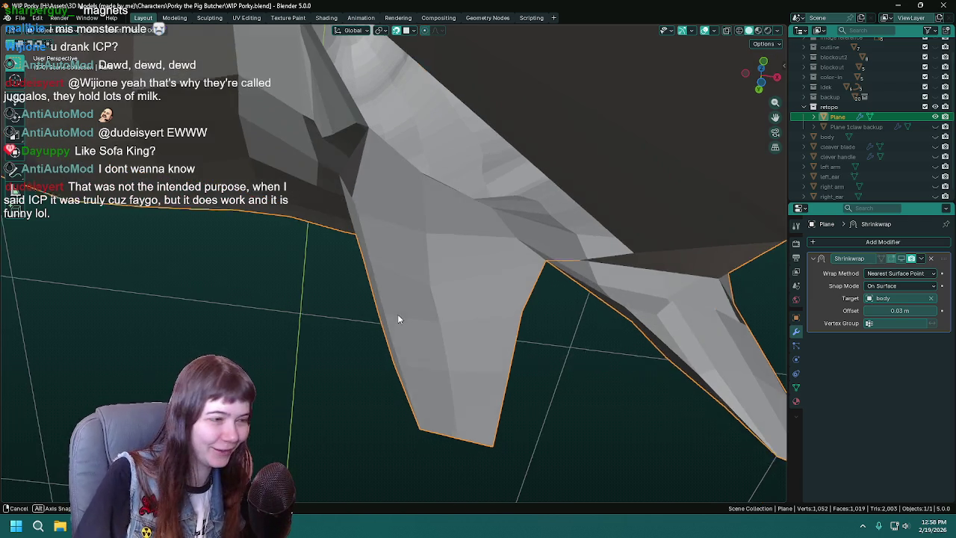
{"action": "key", "text": "ctrl+s"}
{"action": "mouse_move", "coordinate": [491, 292]}
{"action": "middle_mouse_down"}
{"action": "mouse_move", "coordinate": [481, 268]}
{"action": "mouse_move", "coordinate": [538, 318]}
{"action": "mouse_move", "coordinate": [422, 271]}
{"action": "mouse_move", "coordinate": [432, 244]}
{"action": "mouse_move", "coordinate": [463, 348]}
{"action": "mouse_move", "coordinate": [450, 321]}
{"action": "mouse_move", "coordinate": [434, 314]}
{"action": "middle_mouse_up"}
{"action": "scroll", "coordinate": [481, 273], "scroll_direction": "up", "scroll_amount": 5}
{"action": "key", "text": "Tab"}
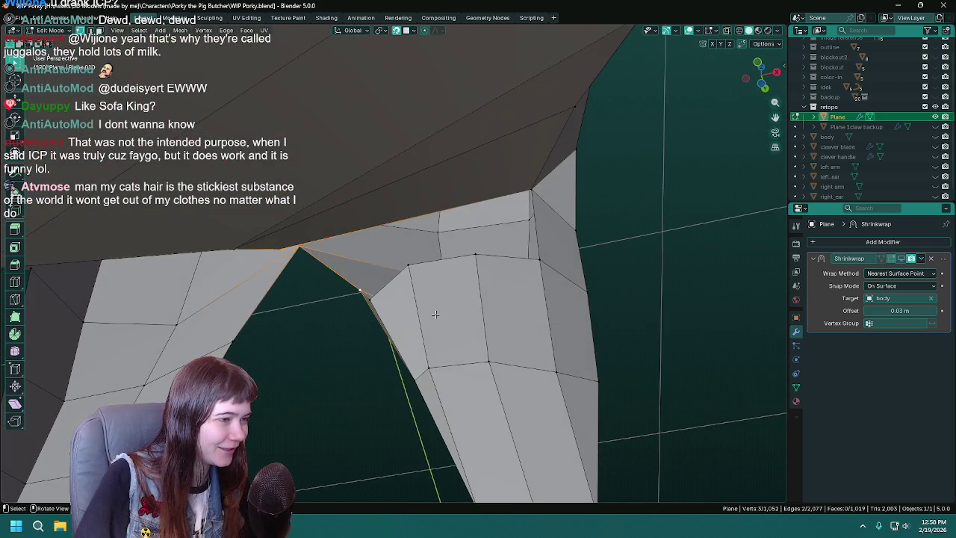
{"action": "mouse_move", "coordinate": [475, 291]}
{"action": "middle_mouse_down"}
{"action": "mouse_move", "coordinate": [488, 263]}
{"action": "mouse_move", "coordinate": [336, 198]}
{"action": "middle_mouse_up"}
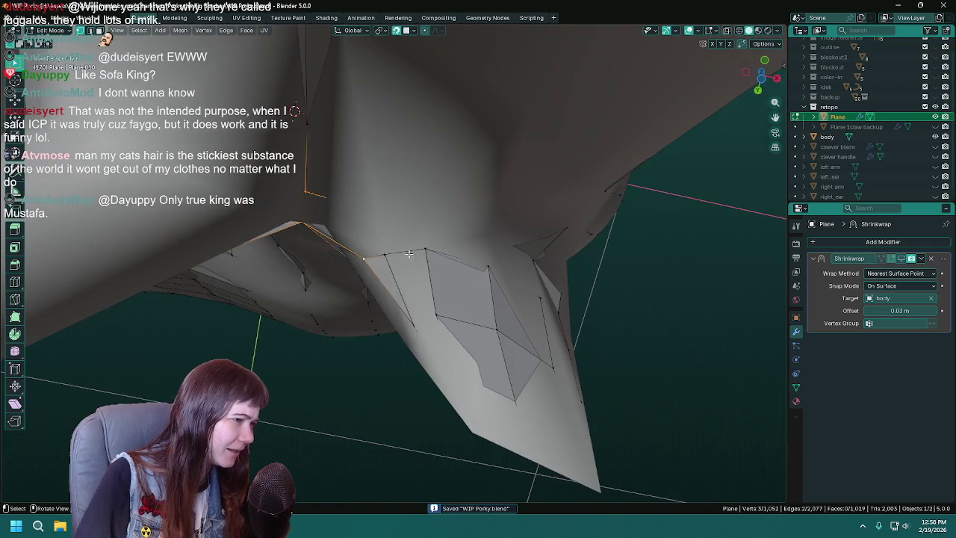
{"action": "right_click", "coordinate": [336, 198]}
{"action": "mouse_move", "coordinate": [338, 205]}
{"action": "middle_mouse_down"}
{"action": "mouse_move", "coordinate": [496, 280]}
{"action": "mouse_move", "coordinate": [512, 213]}
{"action": "mouse_move", "coordinate": [495, 297]}
{"action": "middle_mouse_up"}
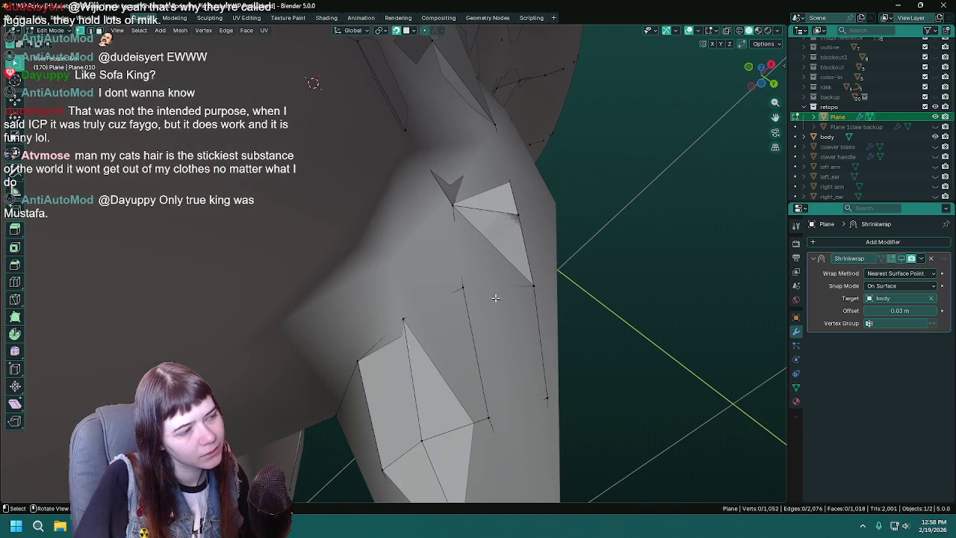
Hide the body to select a retopo vertex, show the body again, save, and return to Object Mode
{"action": "left_click", "coordinate": [935, 137]}
{"action": "mouse_move", "coordinate": [418, 299]}
{"action": "middle_mouse_down"}
{"action": "mouse_move", "coordinate": [380, 287]}
{"action": "mouse_move", "coordinate": [468, 277]}
{"action": "middle_mouse_up"}
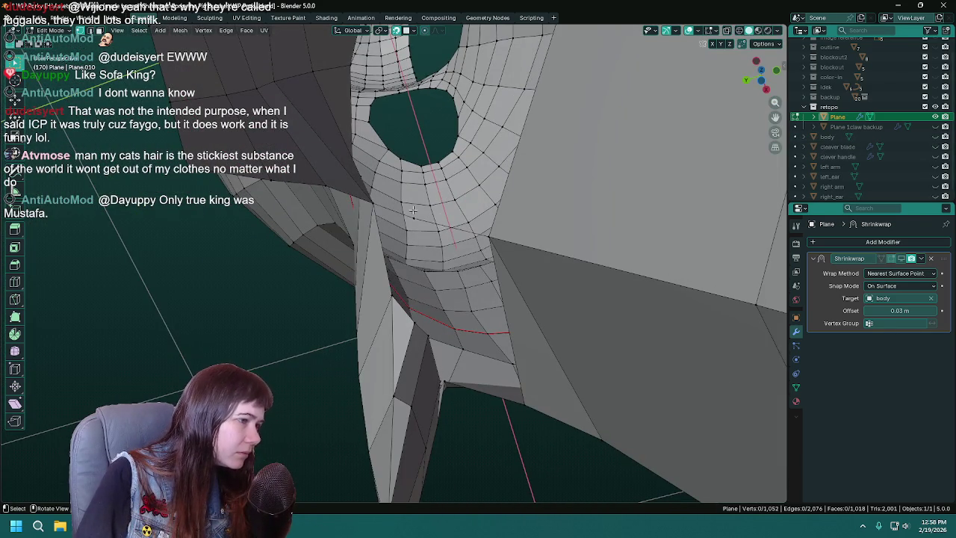
{"action": "left_click", "coordinate": [413, 210]}
{"action": "left_click", "coordinate": [935, 136]}
{"action": "mouse_move", "coordinate": [462, 305]}
{"action": "middle_mouse_down"}
{"action": "mouse_move", "coordinate": [335, 299]}
{"action": "mouse_move", "coordinate": [395, 112]}
{"action": "mouse_move", "coordinate": [502, 388]}
{"action": "middle_mouse_up"}
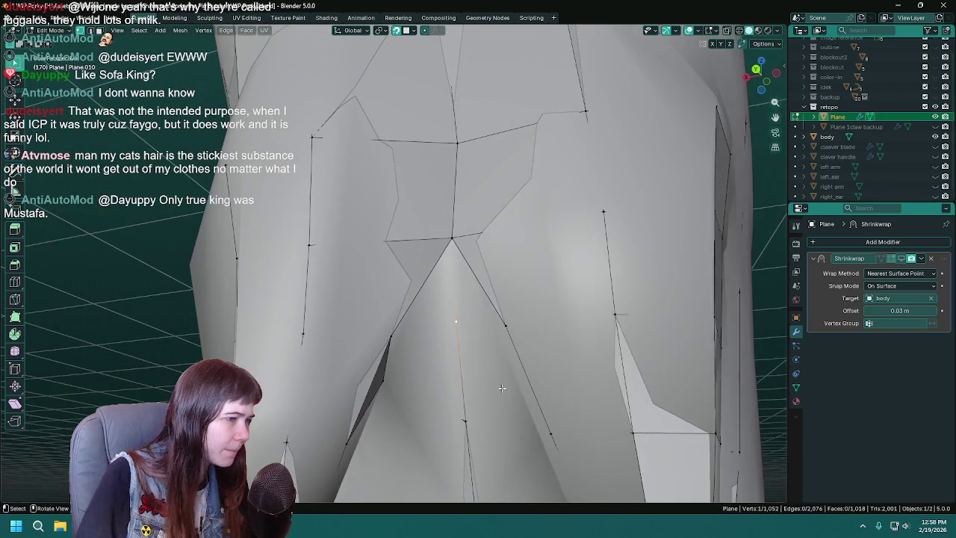
{"action": "mouse_move", "coordinate": [455, 354]}
{"action": "middle_mouse_down"}
{"action": "mouse_move", "coordinate": [491, 243]}
{"action": "mouse_move", "coordinate": [551, 372]}
{"action": "mouse_move", "coordinate": [412, 361]}
{"action": "mouse_move", "coordinate": [784, 440]}
{"action": "middle_mouse_up"}
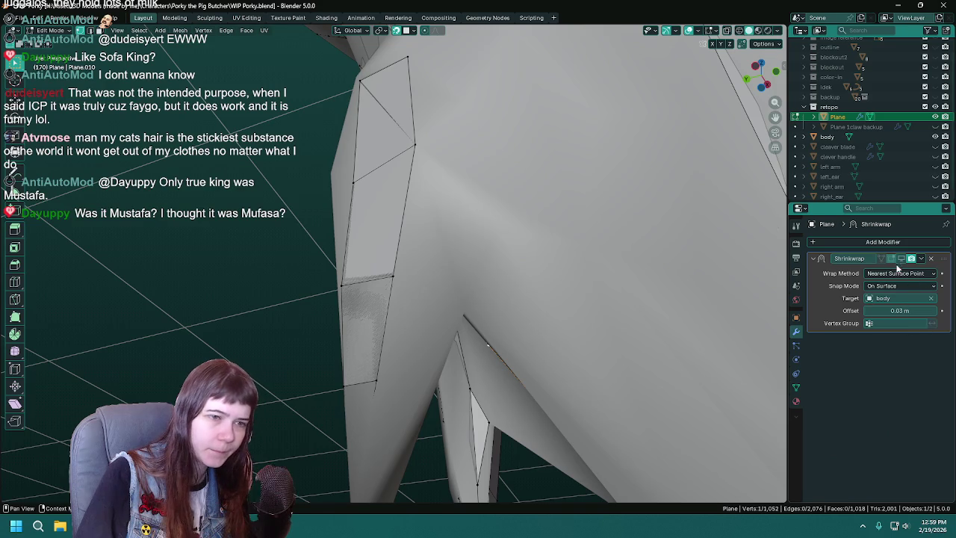
{"action": "middle_click_drag", "start_coordinate": [448, 314], "coordinate": [375, 350]}
{"action": "mouse_move", "coordinate": [381, 307]}
{"action": "middle_mouse_down"}
{"action": "mouse_move", "coordinate": [470, 155]}
{"action": "mouse_move", "coordinate": [430, 217]}
{"action": "mouse_move", "coordinate": [438, 325]}
{"action": "mouse_move", "coordinate": [371, 244]}
{"action": "mouse_move", "coordinate": [361, 249]}
{"action": "mouse_move", "coordinate": [331, 100]}
{"action": "mouse_move", "coordinate": [445, 258]}
{"action": "middle_mouse_up"}
{"action": "key", "text": "ctrl+s"}
{"action": "key", "text": "Tab"}
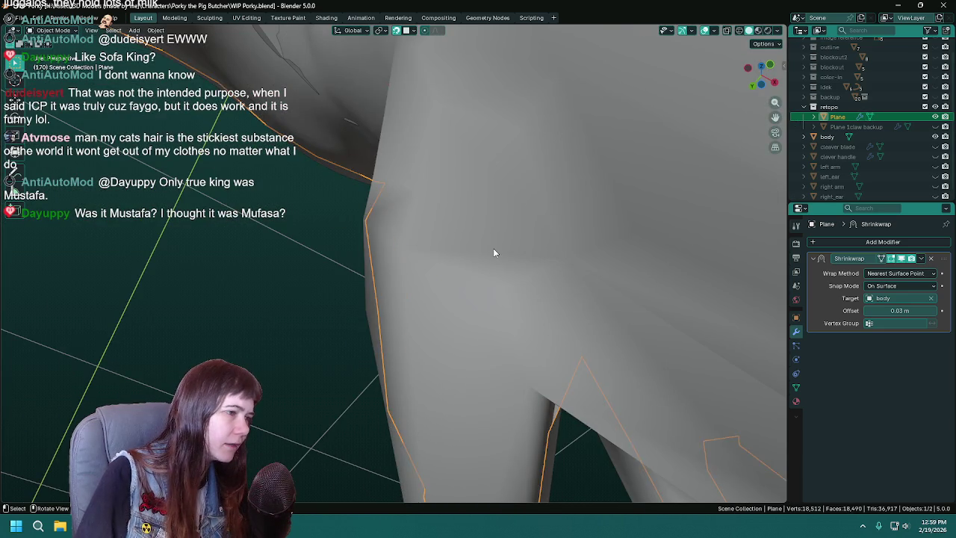
Give the body mesh flat shading
{"action": "left_click", "coordinate": [493, 248]}
{"action": "right_click", "coordinate": [493, 248]}
{"action": "left_click", "coordinate": [482, 268]}
{"action": "middle_click_drag", "start_coordinate": [527, 293], "coordinate": [503, 400]}
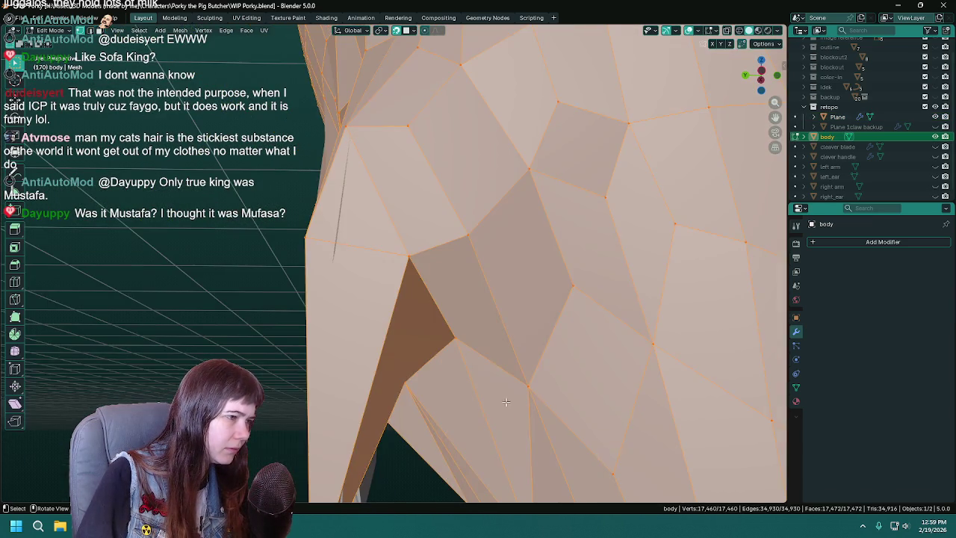
Briefly check the retopo Plane's selected vertex in Edit Mode, then return to Object Mode
{"action": "left_click", "coordinate": [837, 116]}
{"action": "key", "text": "Tab"}
{"action": "mouse_move", "coordinate": [478, 299]}
{"action": "middle_mouse_down"}
{"action": "mouse_move", "coordinate": [442, 322]}
{"action": "mouse_move", "coordinate": [399, 305]}
{"action": "mouse_move", "coordinate": [418, 269]}
{"action": "middle_mouse_up"}
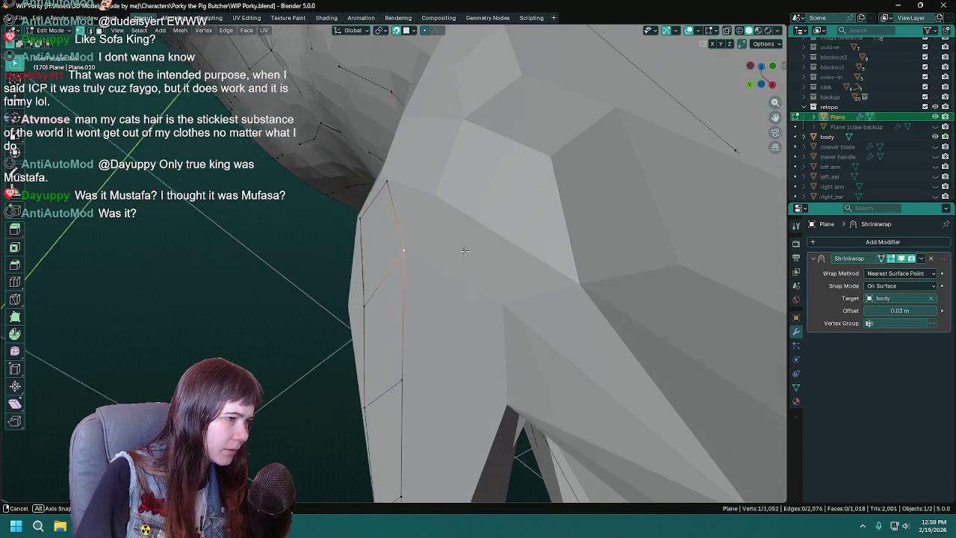
{"action": "middle_click_drag", "start_coordinate": [448, 299], "coordinate": [574, 240]}
{"action": "key", "text": "Tab"}
Shade the body smooth, try Shade Auto Smooth, settle on Shade Smooth, then edit the Plane again
{"action": "left_click", "coordinate": [575, 240]}
{"action": "right_click", "coordinate": [546, 239]}
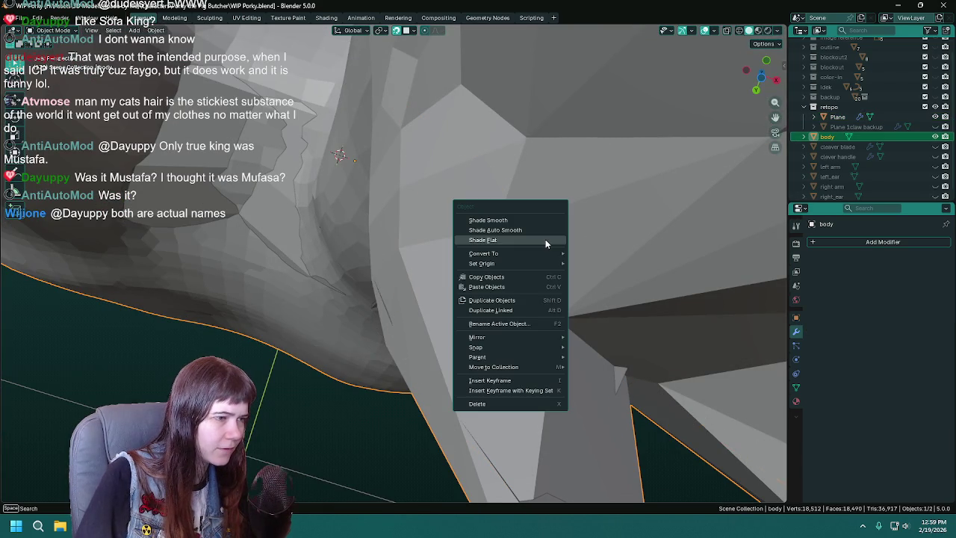
{"action": "left_click", "coordinate": [525, 221]}
{"action": "mouse_move", "coordinate": [606, 293]}
{"action": "middle_mouse_down"}
{"action": "mouse_move", "coordinate": [446, 314]}
{"action": "mouse_move", "coordinate": [506, 307]}
{"action": "mouse_move", "coordinate": [450, 293]}
{"action": "mouse_move", "coordinate": [515, 320]}
{"action": "middle_mouse_up"}
{"action": "right_click", "coordinate": [483, 282]}
{"action": "left_click", "coordinate": [483, 291]}
{"action": "right_click", "coordinate": [514, 321]}
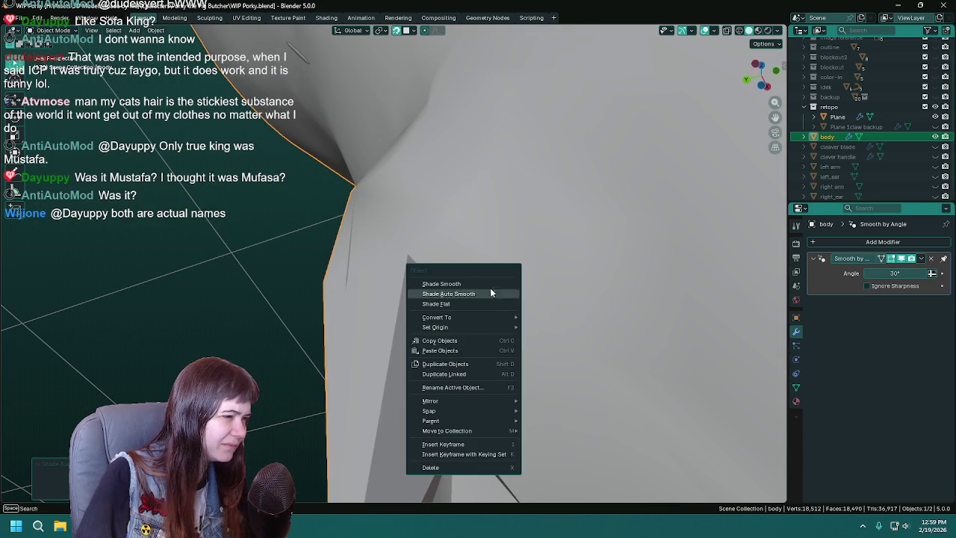
{"action": "left_click", "coordinate": [439, 285]}
{"action": "middle_click_drag", "start_coordinate": [439, 285], "coordinate": [838, 168]}
{"action": "left_click", "coordinate": [838, 117]}
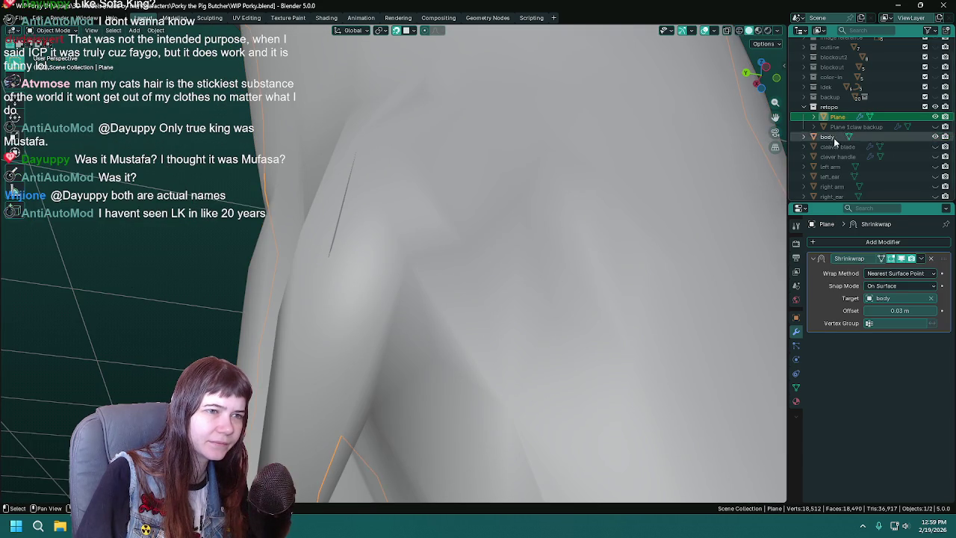
{"action": "key", "text": "Tab"}
Toggle the body's visibility to inspect the retopo Plane, and orbit to the inner thigh in Edit Mode
{"action": "mouse_move", "coordinate": [456, 346]}
{"action": "middle_mouse_down"}
{"action": "mouse_move", "coordinate": [409, 257]}
{"action": "mouse_move", "coordinate": [598, 458]}
{"action": "middle_mouse_up"}
{"action": "key", "text": "ctrl+s"}
{"action": "mouse_move", "coordinate": [419, 261]}
{"action": "middle_mouse_down"}
{"action": "mouse_move", "coordinate": [413, 323]}
{"action": "mouse_move", "coordinate": [424, 322]}
{"action": "middle_mouse_up"}
{"action": "key", "text": "Tab"}
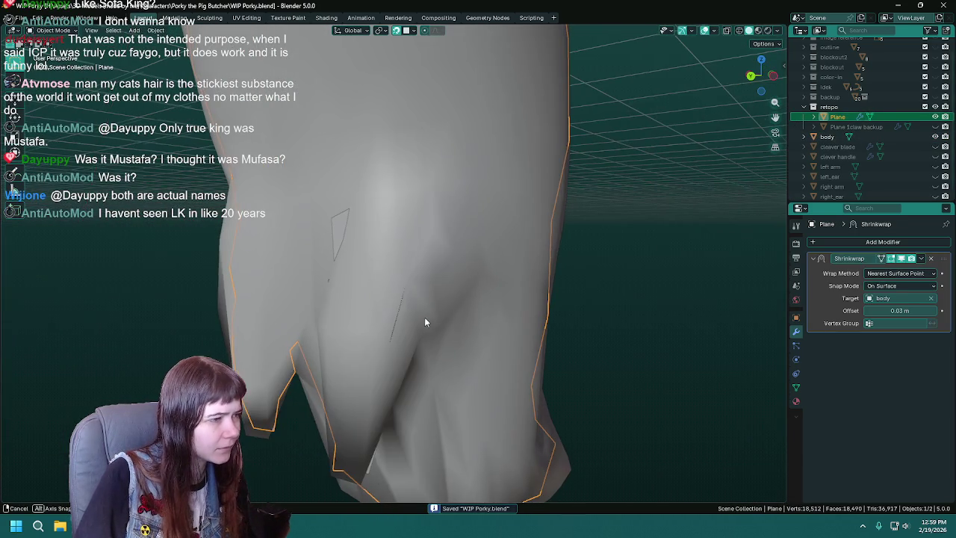
{"action": "left_click", "coordinate": [935, 137]}
{"action": "mouse_move", "coordinate": [309, 284]}
{"action": "middle_mouse_down"}
{"action": "mouse_move", "coordinate": [421, 311]}
{"action": "mouse_move", "coordinate": [429, 293]}
{"action": "middle_mouse_up"}
{"action": "key", "text": "Tab"}
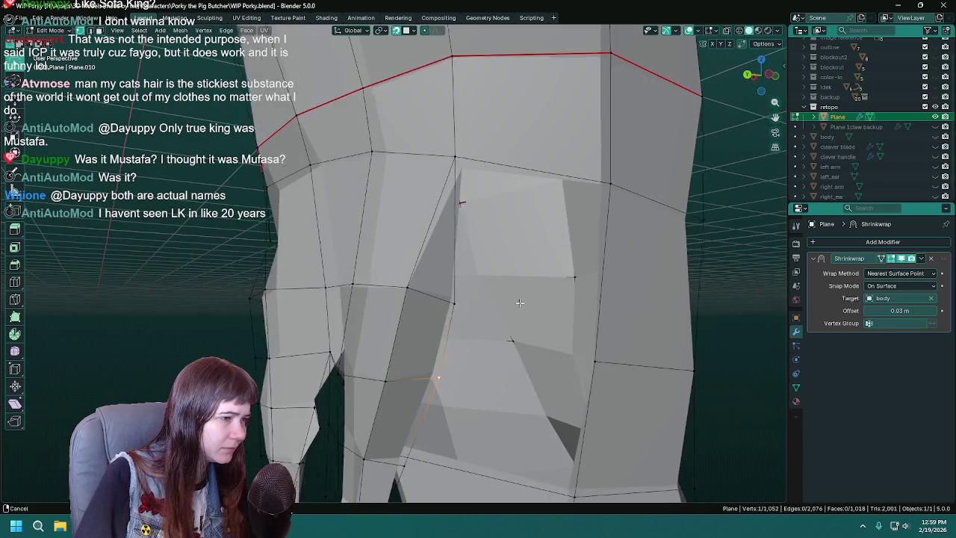
{"action": "left_click", "coordinate": [935, 137]}
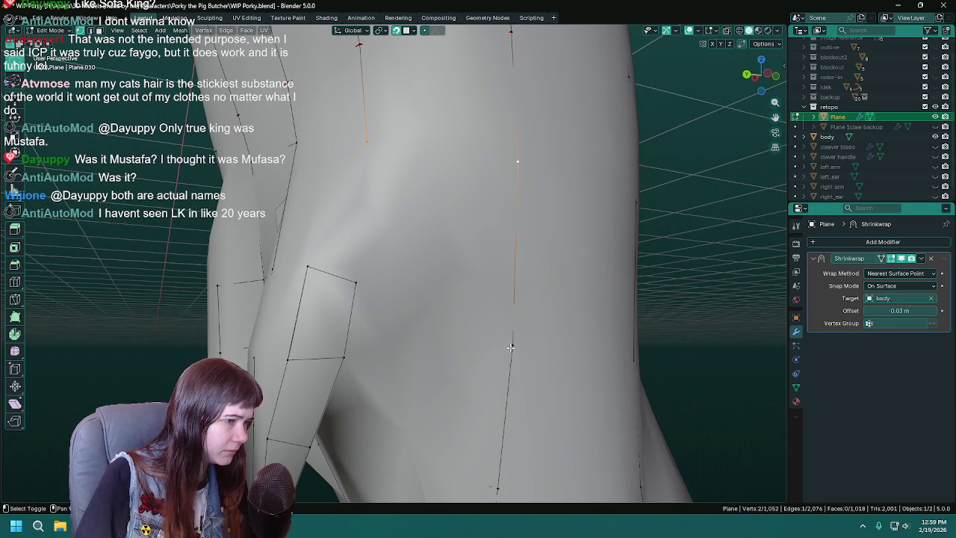
{"action": "middle_click_drag", "start_coordinate": [441, 342], "coordinate": [442, 246]}
{"action": "key", "text": "ctrl+s"}
Delete the narrow sliver face at the inner thigh and add a cut edge across it
{"action": "left_click", "coordinate": [442, 246]}
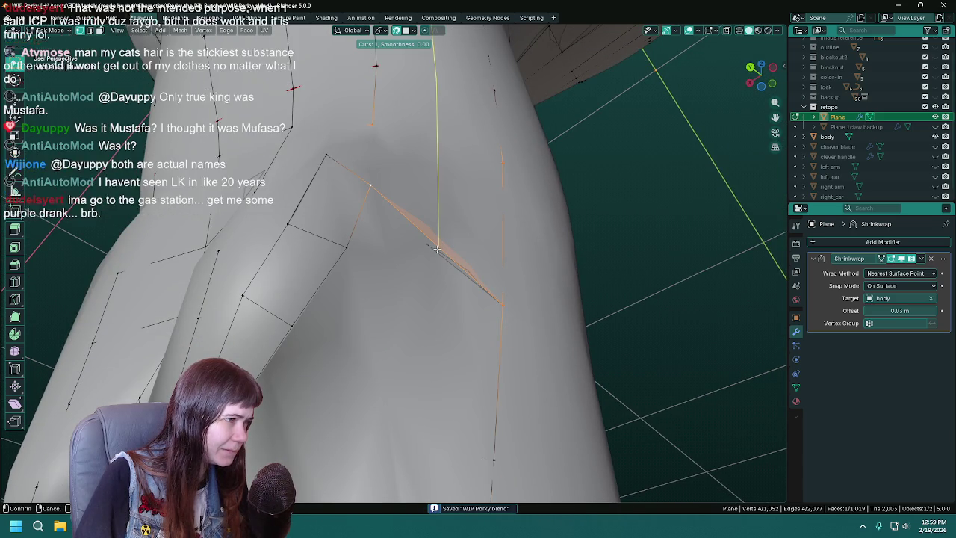
{"action": "key", "text": "x"}
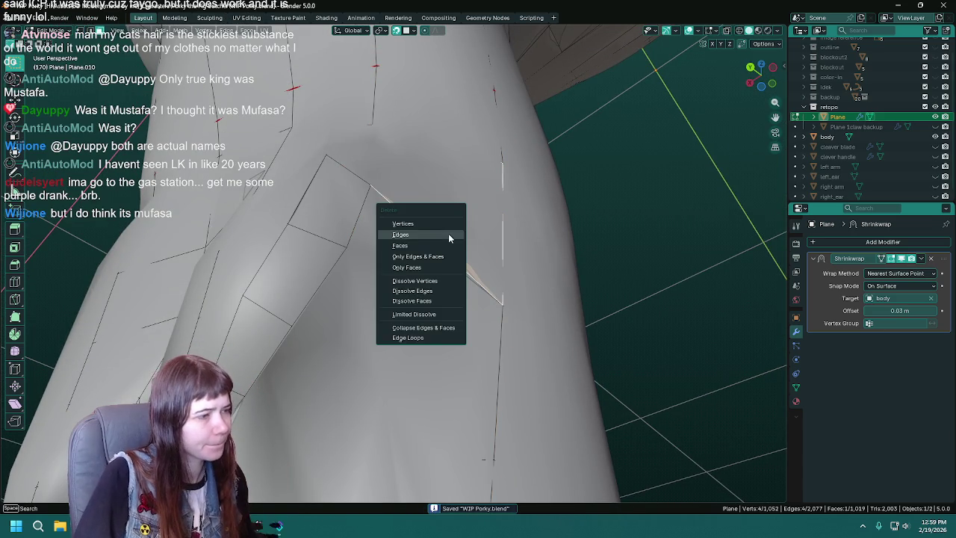
{"action": "left_click", "coordinate": [427, 268]}
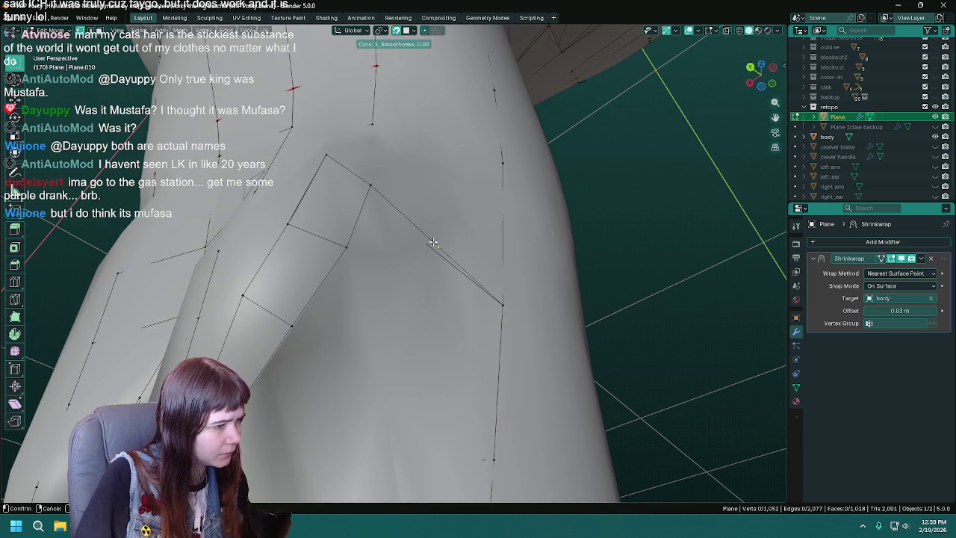
{"action": "left_click", "coordinate": [434, 242]}
{"action": "middle_click_drag", "start_coordinate": [449, 251], "coordinate": [480, 318]}
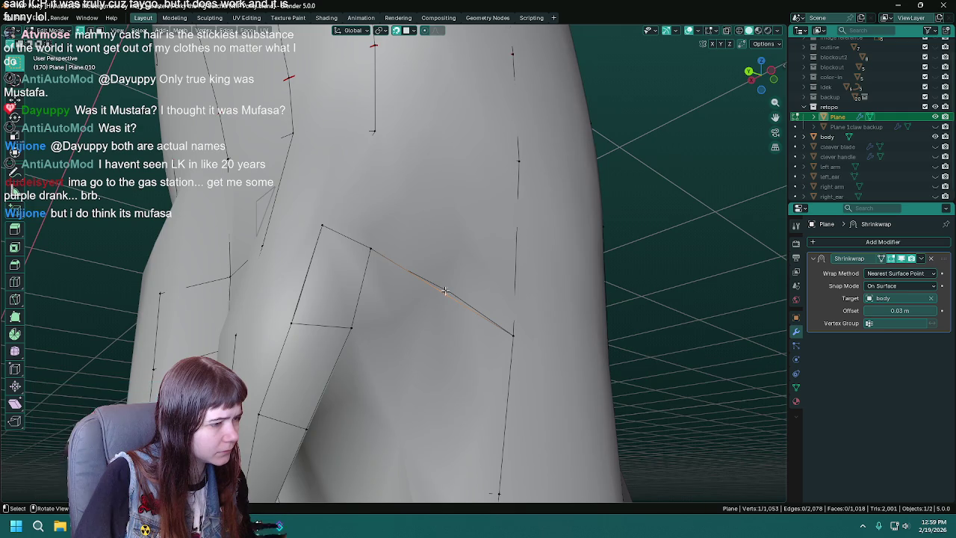
{"action": "middle_click_drag", "start_coordinate": [444, 290], "coordinate": [485, 247]}
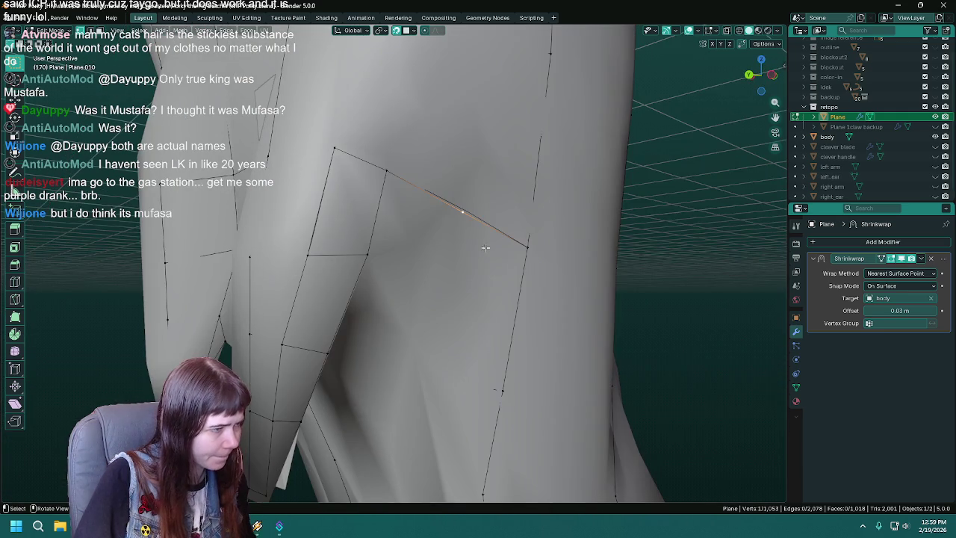
Move the new vertex into position on the diagonal crotch edge and return to Object Mode
{"action": "key", "text": "g"}
{"action": "left_click", "coordinate": [446, 208]}
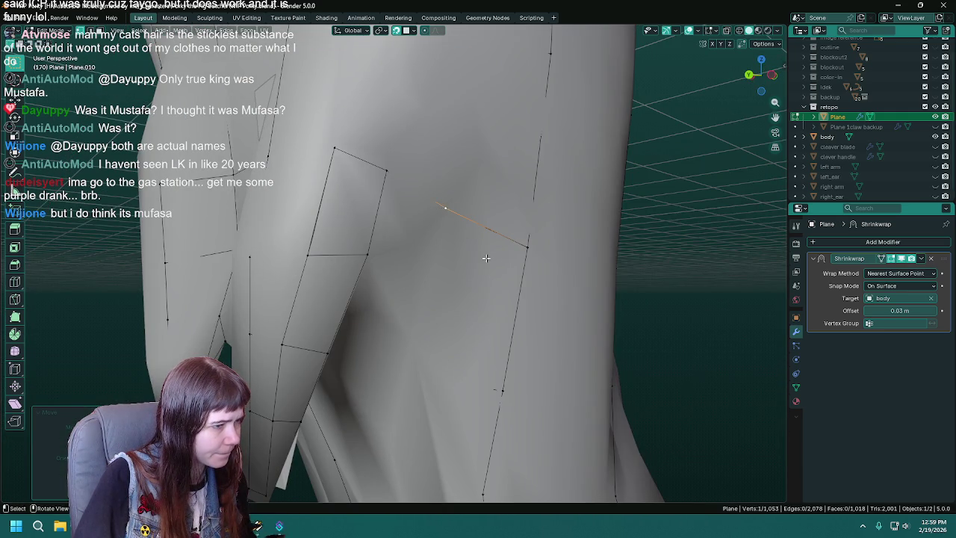
{"action": "middle_click_drag", "start_coordinate": [446, 207], "coordinate": [478, 284]}
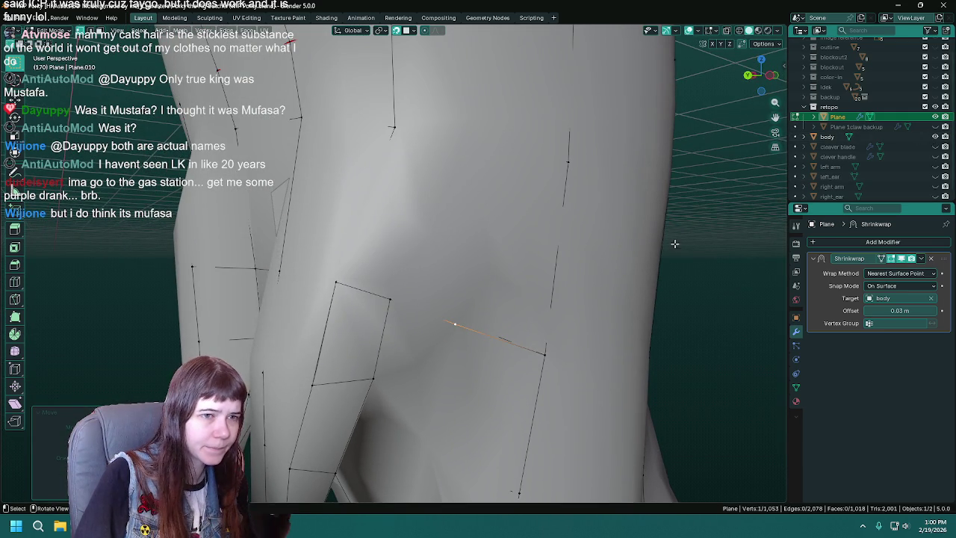
{"action": "key", "text": "Tab"}
{"action": "key", "text": "Tab"}
{"action": "scroll", "coordinate": [481, 214], "scroll_direction": "down", "scroll_amount": 4}
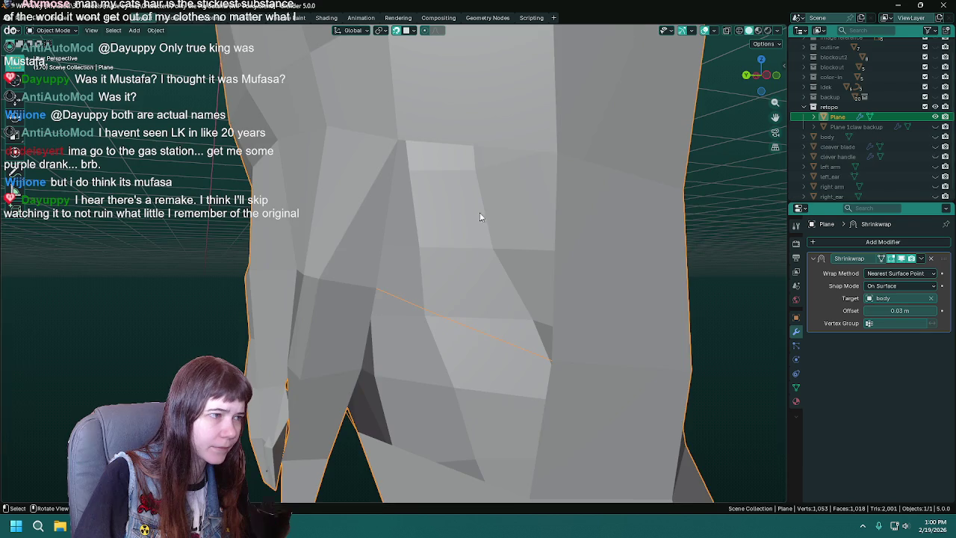
Join two vertices with a new edge, fill two new faces in the gap, and save
{"action": "scroll", "coordinate": [381, 128], "scroll_direction": "up", "scroll_amount": 2}
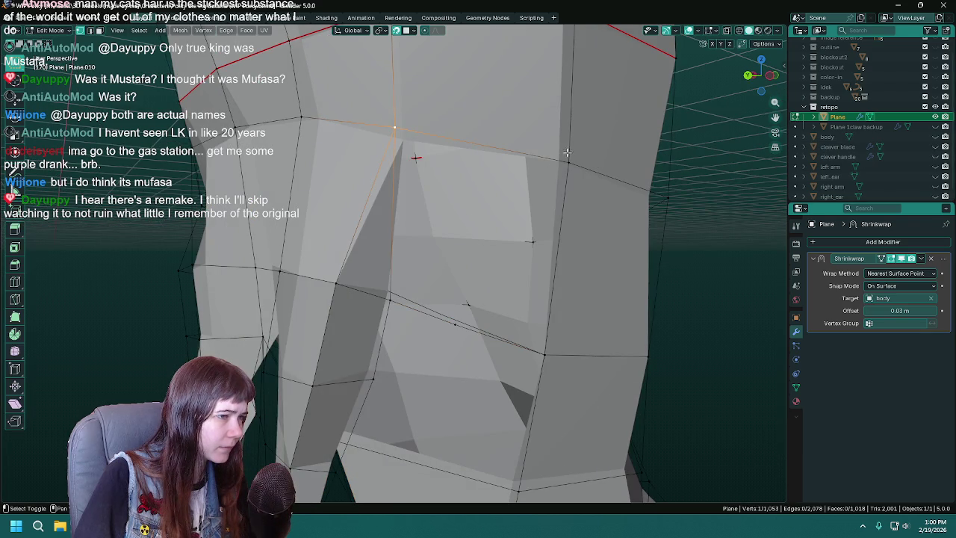
{"action": "left_click", "coordinate": [456, 323], "text": "shift"}
{"action": "key", "text": "j"}
{"action": "left_click", "coordinate": [456, 323]}
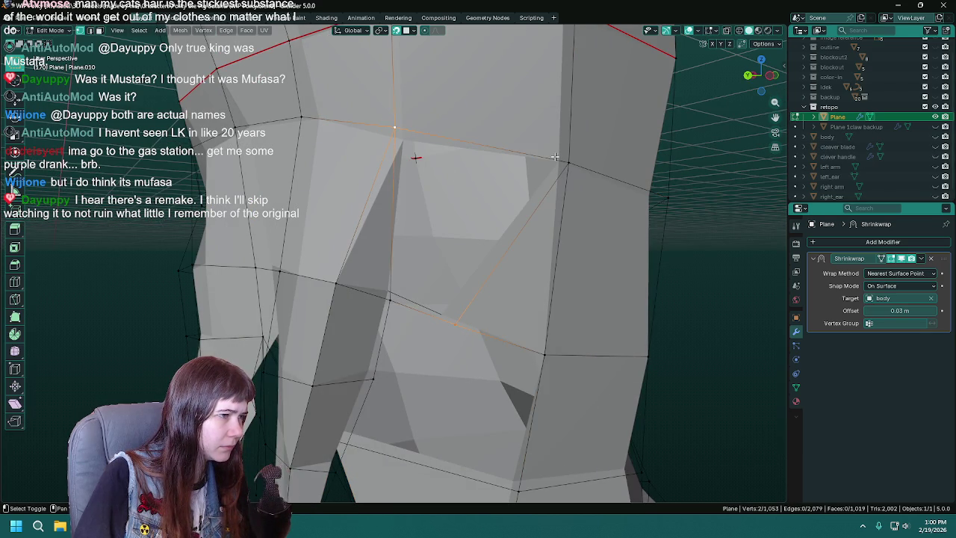
{"action": "key", "text": "f"}
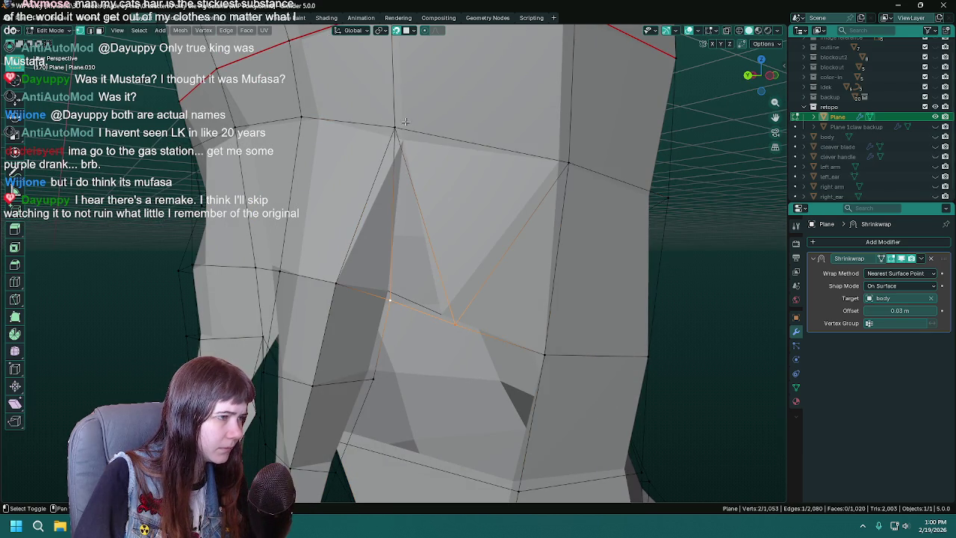
{"action": "key", "text": "f"}
{"action": "key", "text": "ctrl+s"}
{"action": "mouse_move", "coordinate": [398, 130]}
{"action": "middle_mouse_down"}
{"action": "mouse_move", "coordinate": [523, 298]}
{"action": "mouse_move", "coordinate": [446, 251]}
{"action": "middle_mouse_up"}
Show the body and inspect the leg under the retopology mesh, then save
{"action": "left_click", "coordinate": [935, 137]}
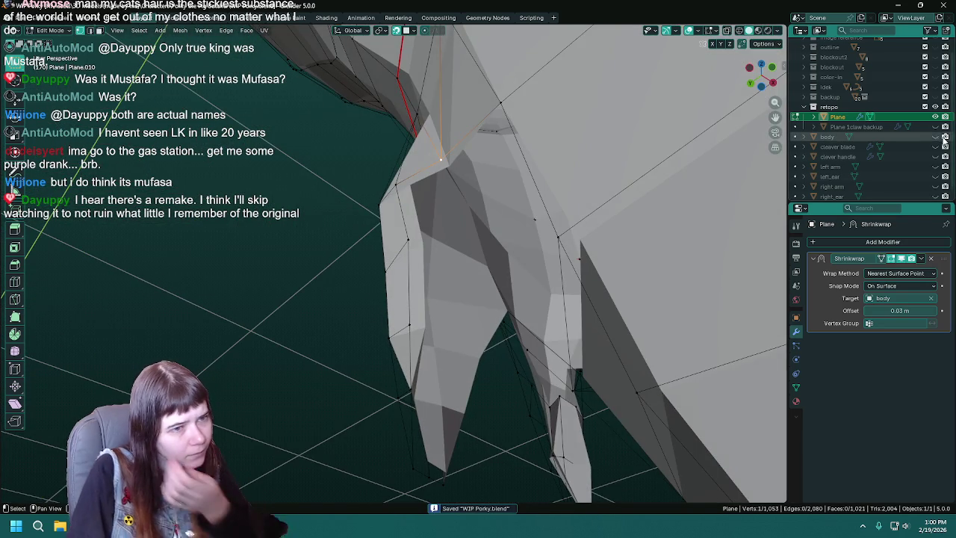
{"action": "scroll", "coordinate": [404, 337], "scroll_direction": "up", "scroll_amount": 3}
{"action": "middle_click_drag", "start_coordinate": [404, 337], "coordinate": [435, 181]}
{"action": "mouse_move", "coordinate": [519, 304]}
{"action": "middle_mouse_down"}
{"action": "mouse_move", "coordinate": [485, 256]}
{"action": "mouse_move", "coordinate": [447, 242]}
{"action": "mouse_move", "coordinate": [536, 254]}
{"action": "mouse_move", "coordinate": [506, 245]}
{"action": "middle_mouse_up"}
{"action": "mouse_move", "coordinate": [538, 304]}
{"action": "middle_mouse_down"}
{"action": "mouse_move", "coordinate": [507, 278]}
{"action": "mouse_move", "coordinate": [435, 304]}
{"action": "mouse_move", "coordinate": [407, 302]}
{"action": "mouse_move", "coordinate": [478, 335]}
{"action": "mouse_move", "coordinate": [419, 270]}
{"action": "mouse_move", "coordinate": [371, 251]}
{"action": "middle_mouse_up"}
{"action": "key", "text": "ctrl+s"}
Pull a new vertex along the leg and fill a face between the chosen vertices
{"action": "left_click_drag", "start_coordinate": [380, 183], "coordinate": [399, 268]}
{"action": "left_click", "coordinate": [399, 268]}
{"action": "middle_click_drag", "start_coordinate": [399, 268], "coordinate": [421, 239]}
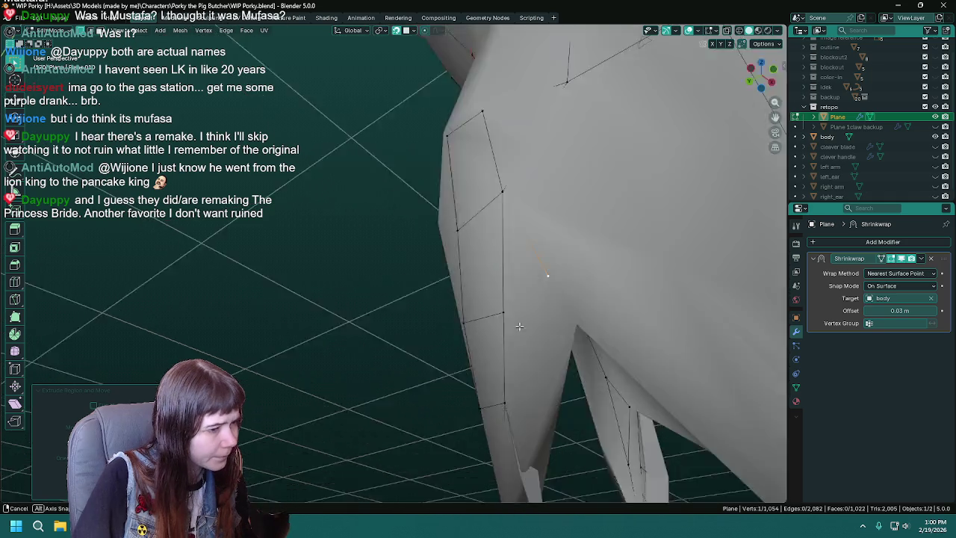
{"action": "left_click", "coordinate": [421, 239], "text": "shift"}
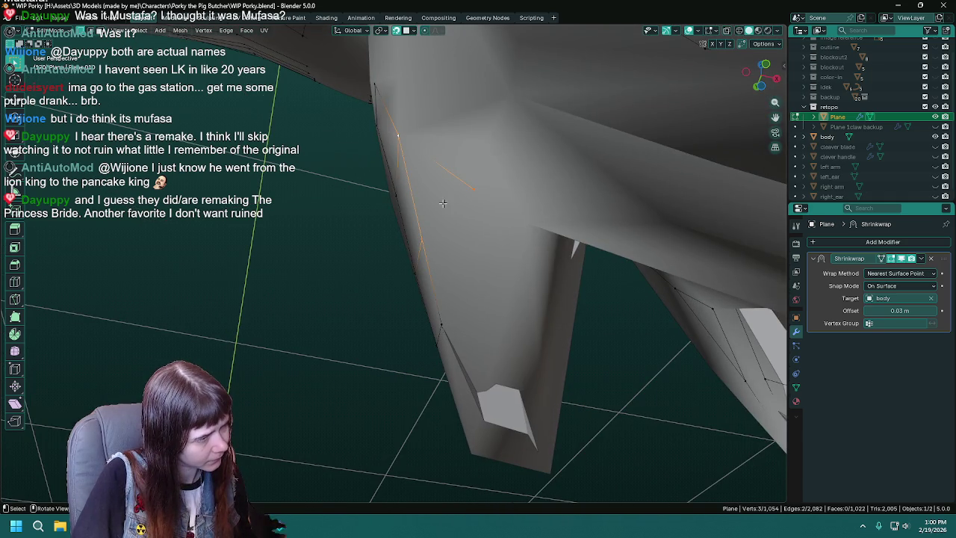
{"action": "key", "text": "f"}
{"action": "middle_click_drag", "start_coordinate": [443, 203], "coordinate": [442, 228]}
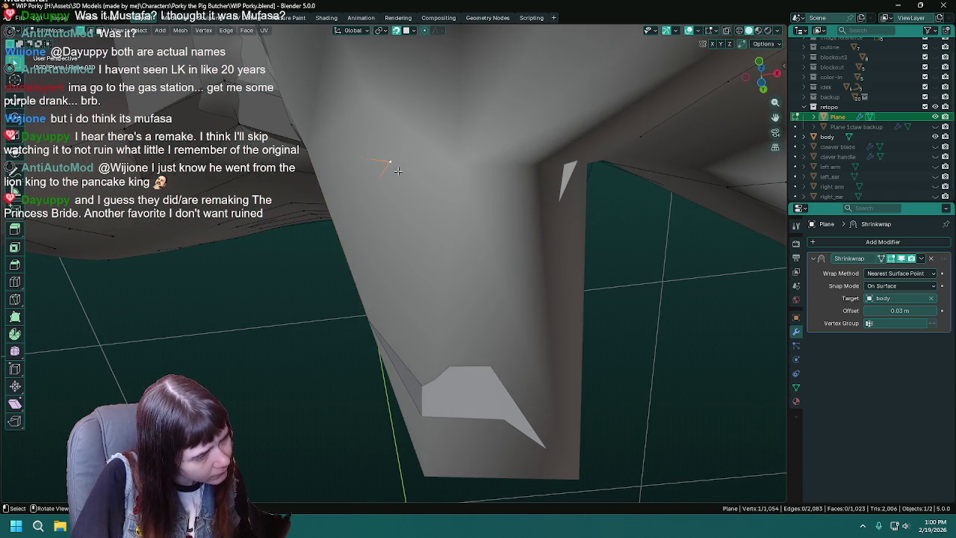
{"action": "middle_click_drag", "start_coordinate": [398, 171], "coordinate": [360, 165]}
Extrude two more vertices down the inner leg and save WIP Porky.blend
{"action": "key", "text": "e"}
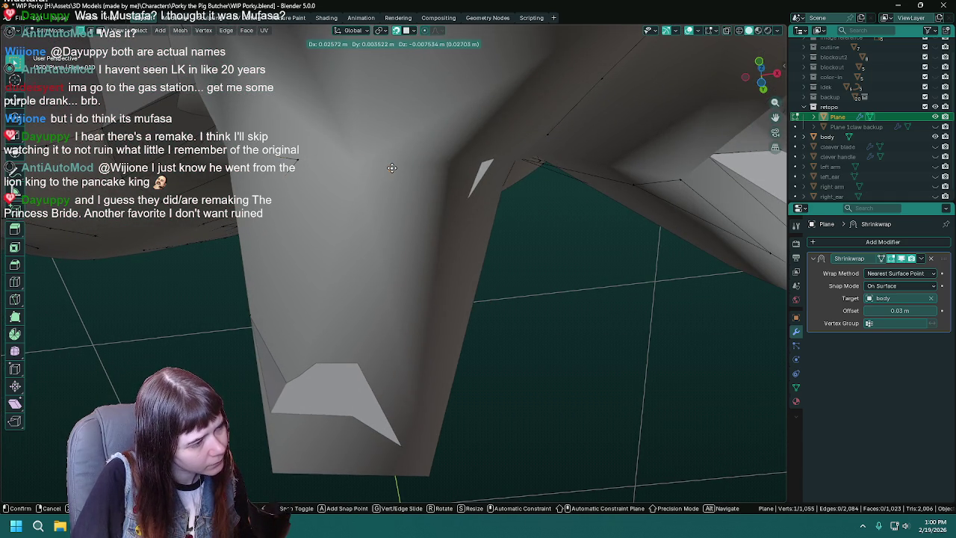
{"action": "left_click", "coordinate": [357, 166]}
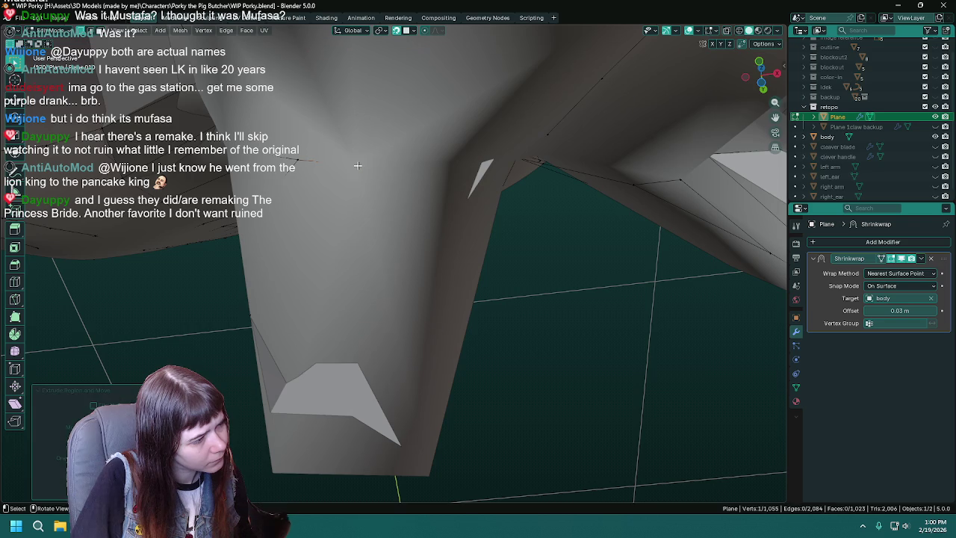
{"action": "mouse_move", "coordinate": [448, 213]}
{"action": "middle_mouse_down"}
{"action": "mouse_move", "coordinate": [392, 196]}
{"action": "mouse_move", "coordinate": [477, 317]}
{"action": "mouse_move", "coordinate": [354, 326]}
{"action": "middle_mouse_up"}
{"action": "key", "text": "e"}
{"action": "key", "text": "ctrl+s"}
{"action": "left_click", "coordinate": [403, 197]}
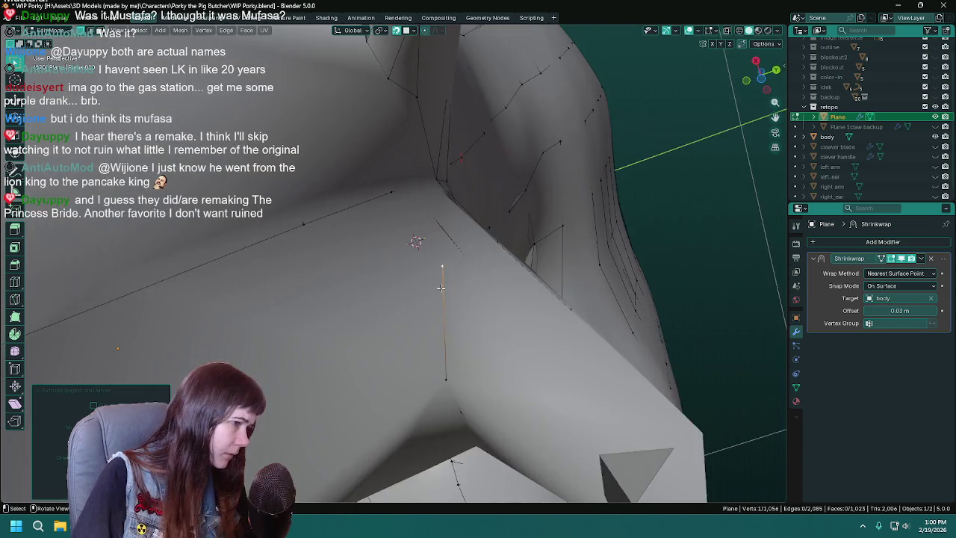
Extrude a new vertex onto the inner thigh and fill a face to a neighbouring vertex
{"action": "middle_click_drag", "start_coordinate": [354, 326], "coordinate": [419, 306]}
{"action": "key", "text": "e"}
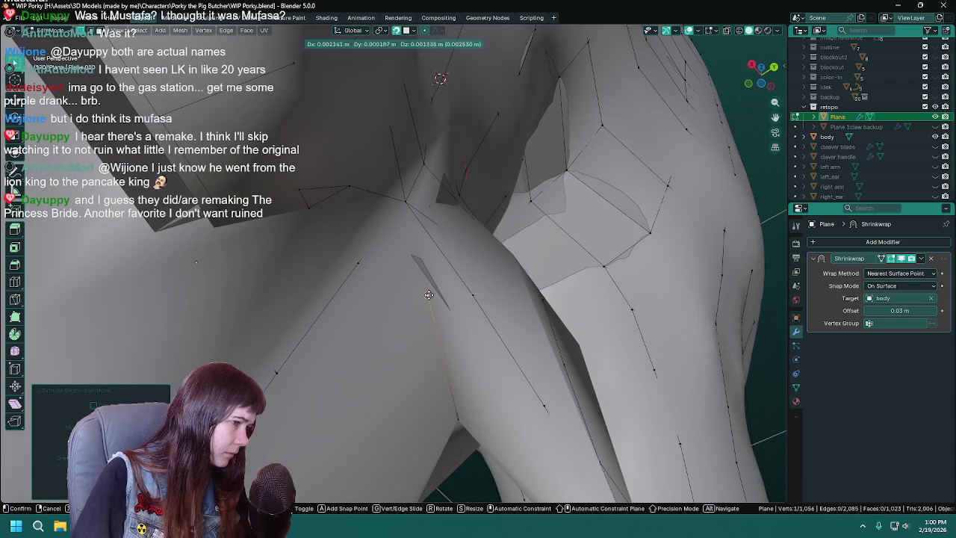
{"action": "left_click", "coordinate": [430, 293]}
{"action": "middle_click_drag", "start_coordinate": [560, 347], "coordinate": [531, 343]}
{"action": "left_click", "coordinate": [533, 293], "text": "shift"}
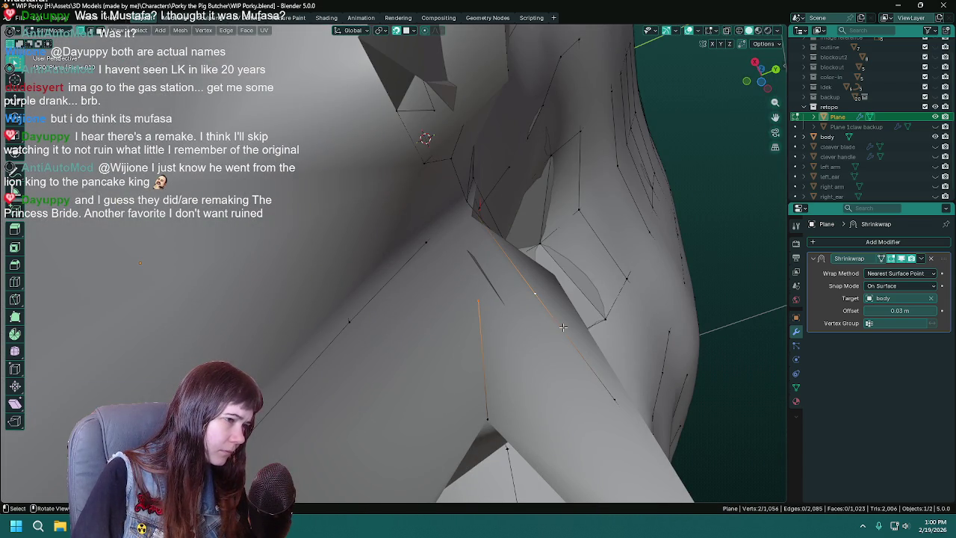
{"action": "key", "text": "f"}
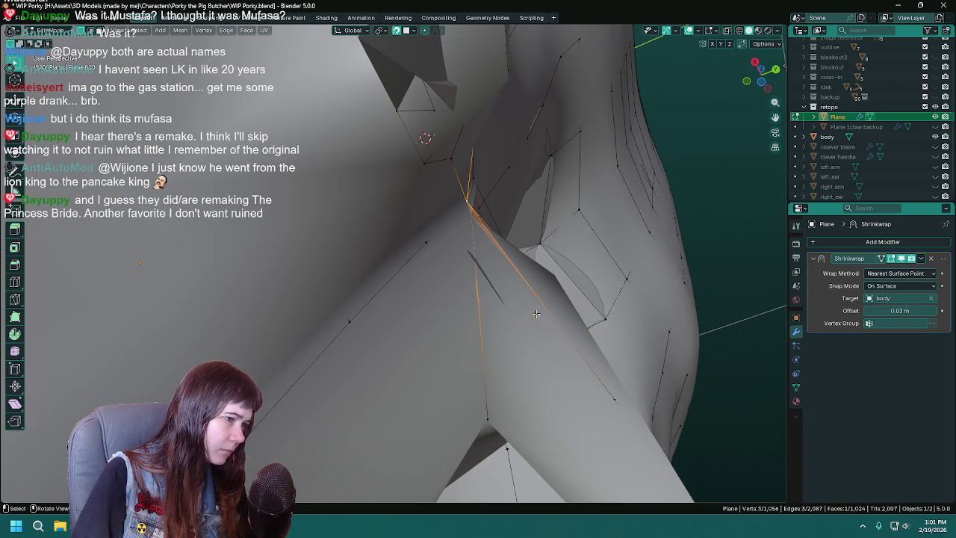
{"action": "middle_click_drag", "start_coordinate": [626, 349], "coordinate": [584, 360]}
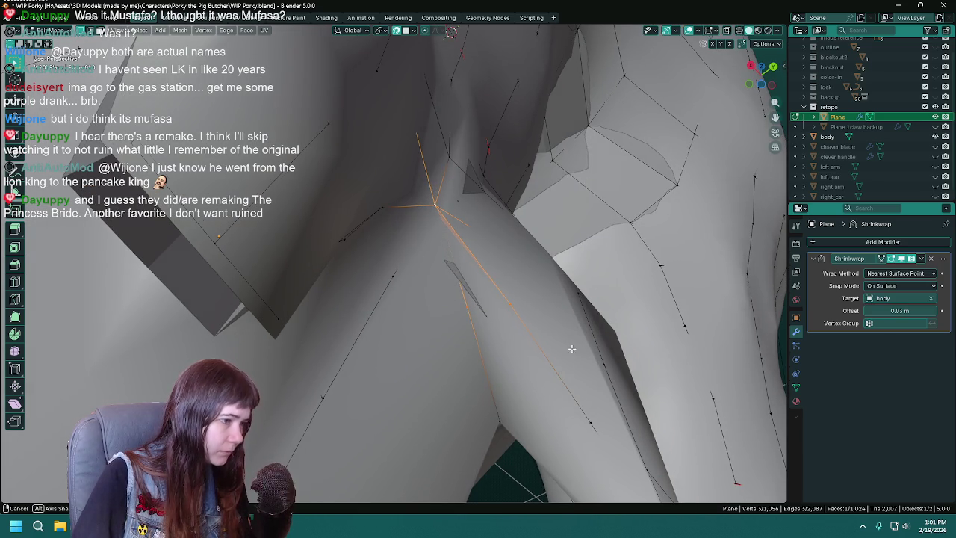
Hide the body, fill two triangle faces across the crotch gap, save, and return to Object Mode
{"action": "left_click", "coordinate": [935, 137]}
{"action": "mouse_move", "coordinate": [481, 347]}
{"action": "middle_mouse_down"}
{"action": "mouse_move", "coordinate": [572, 335]}
{"action": "mouse_move", "coordinate": [586, 313]}
{"action": "middle_mouse_up"}
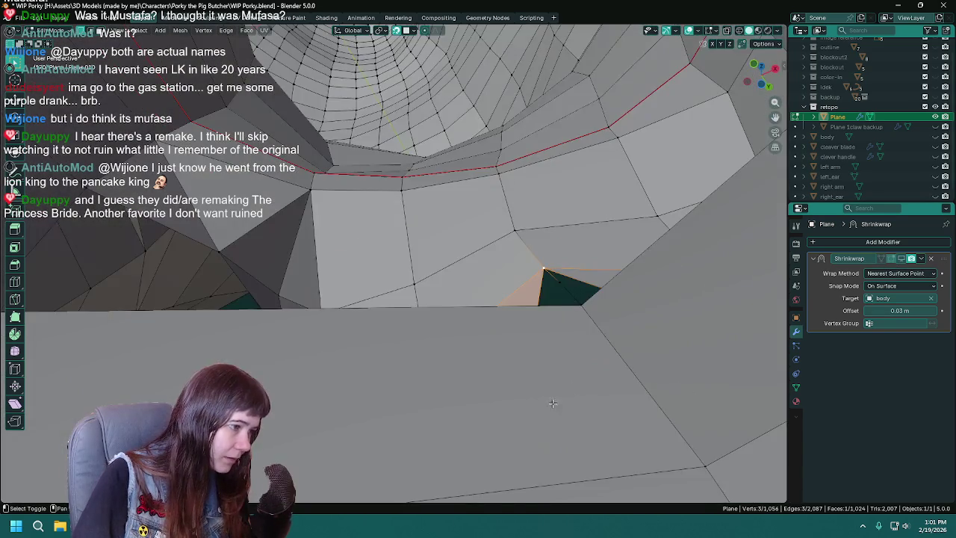
{"action": "mouse_move", "coordinate": [586, 313]}
{"action": "middle_mouse_down"}
{"action": "mouse_move", "coordinate": [474, 278]}
{"action": "mouse_move", "coordinate": [407, 354]}
{"action": "mouse_move", "coordinate": [530, 235]}
{"action": "mouse_move", "coordinate": [470, 251]}
{"action": "middle_mouse_up"}
{"action": "left_click", "coordinate": [470, 251]}
{"action": "left_click", "coordinate": [416, 198], "text": "shift"}
{"action": "key", "text": "f"}
{"action": "middle_click_drag", "start_coordinate": [418, 209], "coordinate": [439, 270]}
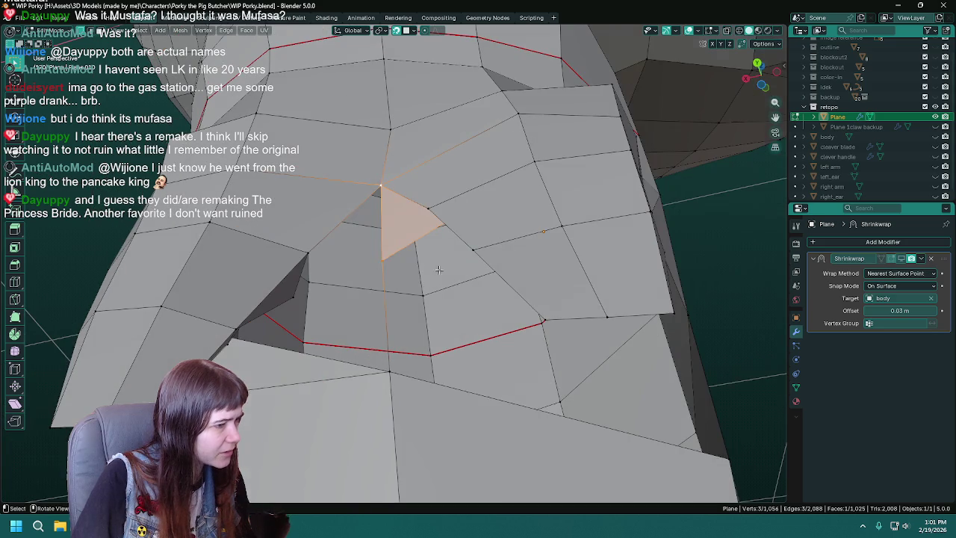
{"action": "left_click", "coordinate": [382, 261]}
{"action": "key", "text": "f"}
{"action": "mouse_move", "coordinate": [382, 261]}
{"action": "middle_mouse_down"}
{"action": "mouse_move", "coordinate": [420, 302]}
{"action": "mouse_move", "coordinate": [465, 321]}
{"action": "mouse_move", "coordinate": [557, 334]}
{"action": "mouse_move", "coordinate": [584, 317]}
{"action": "middle_mouse_up"}
{"action": "key", "text": "ctrl+s"}
{"action": "key", "text": "Tab"}
Unhide the body mesh, orbit and zoom out to check the retopology fit, then save
{"action": "left_click", "coordinate": [935, 136]}
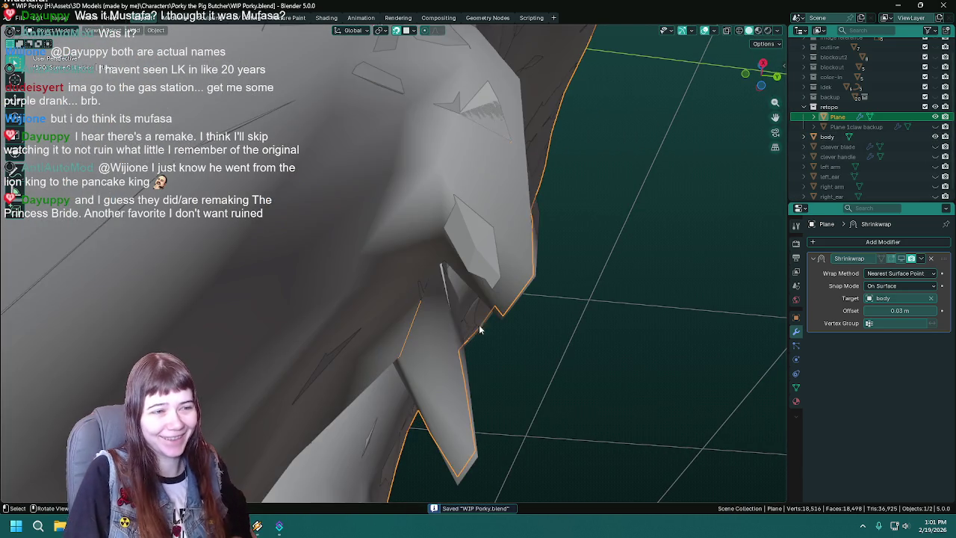
{"action": "middle_click_drag", "start_coordinate": [478, 328], "coordinate": [431, 337]}
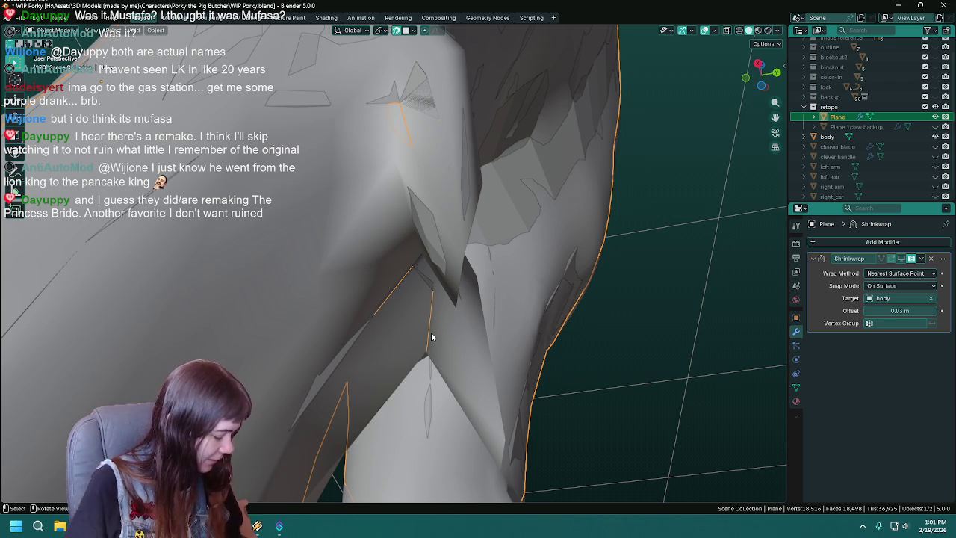
{"action": "mouse_move", "coordinate": [468, 346]}
{"action": "middle_mouse_down", "text": "ctrl"}
{"action": "mouse_move", "coordinate": [483, 309]}
{"action": "mouse_move", "coordinate": [545, 315]}
{"action": "mouse_move", "coordinate": [480, 238]}
{"action": "mouse_move", "coordinate": [488, 268]}
{"action": "mouse_move", "coordinate": [567, 305]}
{"action": "mouse_move", "coordinate": [517, 257]}
{"action": "middle_mouse_up", "text": "ctrl"}
{"action": "key", "text": "ctrl+s"}
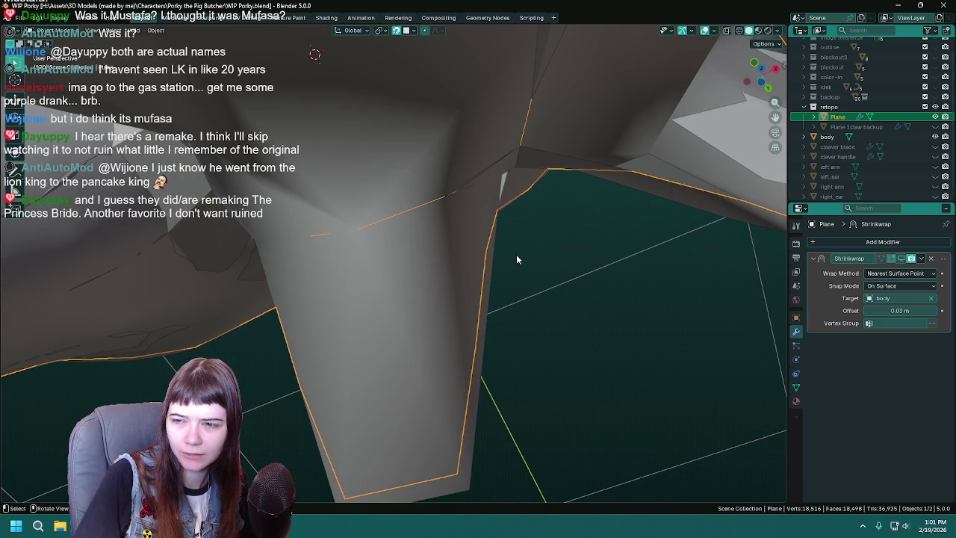
Inspect under the legs, then return to Edit Mode on the retopology plane and save
{"action": "mouse_move", "coordinate": [516, 259]}
{"action": "middle_mouse_down"}
{"action": "mouse_move", "coordinate": [527, 263]}
{"action": "mouse_move", "coordinate": [444, 271]}
{"action": "mouse_move", "coordinate": [516, 252]}
{"action": "mouse_move", "coordinate": [489, 269]}
{"action": "mouse_move", "coordinate": [466, 259]}
{"action": "mouse_move", "coordinate": [535, 271]}
{"action": "mouse_move", "coordinate": [516, 301]}
{"action": "mouse_move", "coordinate": [498, 276]}
{"action": "mouse_move", "coordinate": [401, 214]}
{"action": "mouse_move", "coordinate": [541, 292]}
{"action": "middle_mouse_up"}
{"action": "key", "text": "Tab"}
{"action": "key", "text": "ctrl+s"}
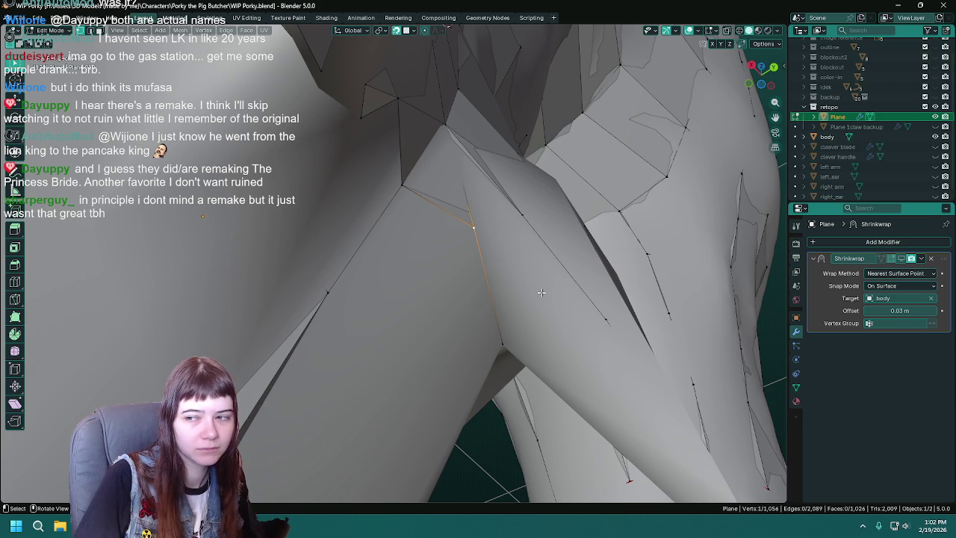
Inspect the retopology around the inner legs and thigh, saving the file along the way
{"action": "mouse_move", "coordinate": [541, 292]}
{"action": "middle_mouse_down"}
{"action": "mouse_move", "coordinate": [539, 277]}
{"action": "mouse_move", "coordinate": [474, 307]}
{"action": "middle_mouse_up"}
{"action": "key", "text": "ctrl+s"}
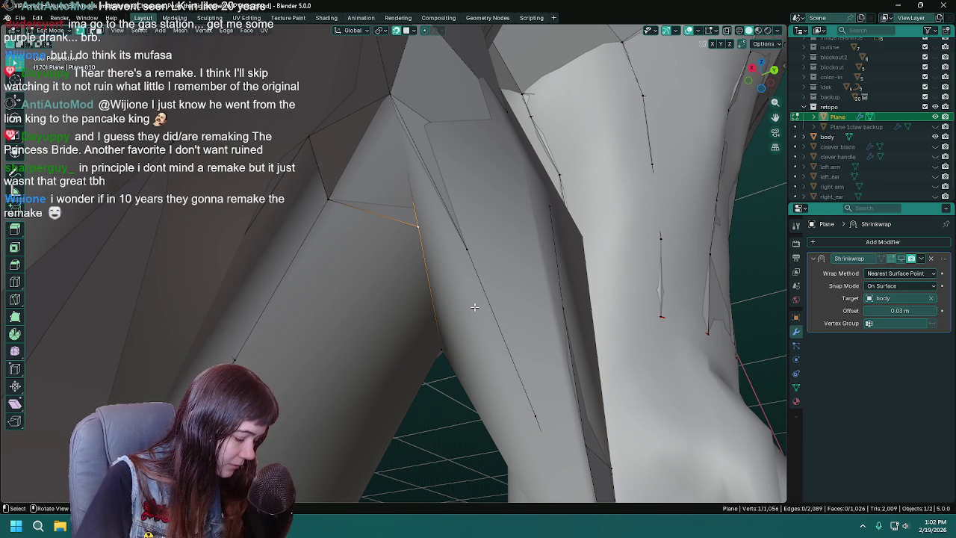
{"action": "key", "text": "ctrl+s"}
{"action": "mouse_move", "coordinate": [476, 307]}
{"action": "middle_mouse_down"}
{"action": "mouse_move", "coordinate": [510, 299]}
{"action": "mouse_move", "coordinate": [501, 289]}
{"action": "mouse_move", "coordinate": [519, 286]}
{"action": "middle_mouse_up"}
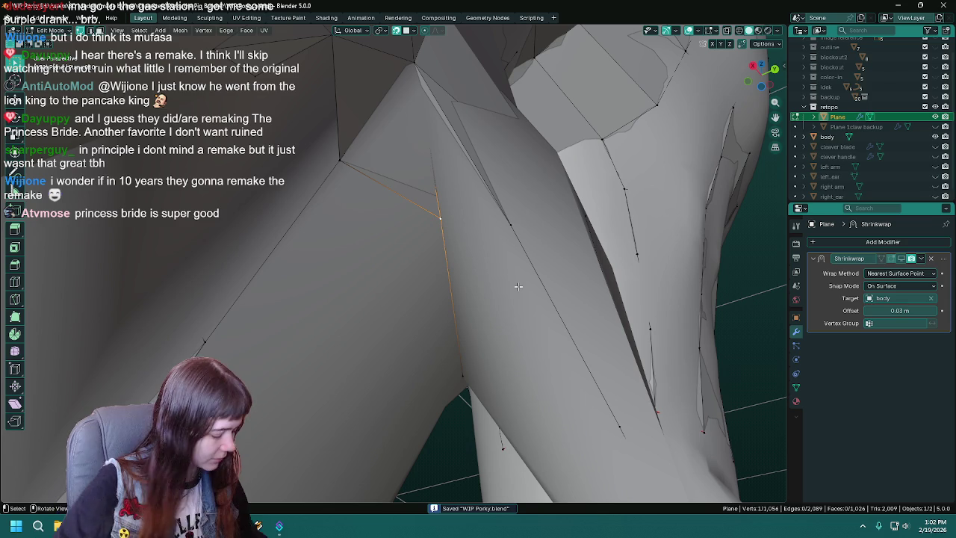
{"action": "middle_click_drag", "start_coordinate": [506, 271], "coordinate": [437, 258]}
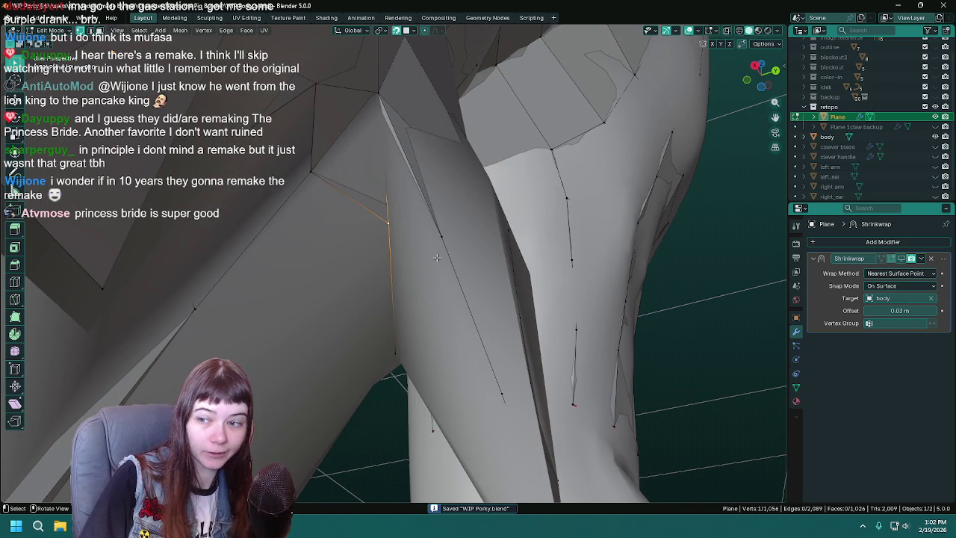
{"action": "middle_click_drag", "start_coordinate": [437, 258], "coordinate": [449, 246], "text": "shift"}
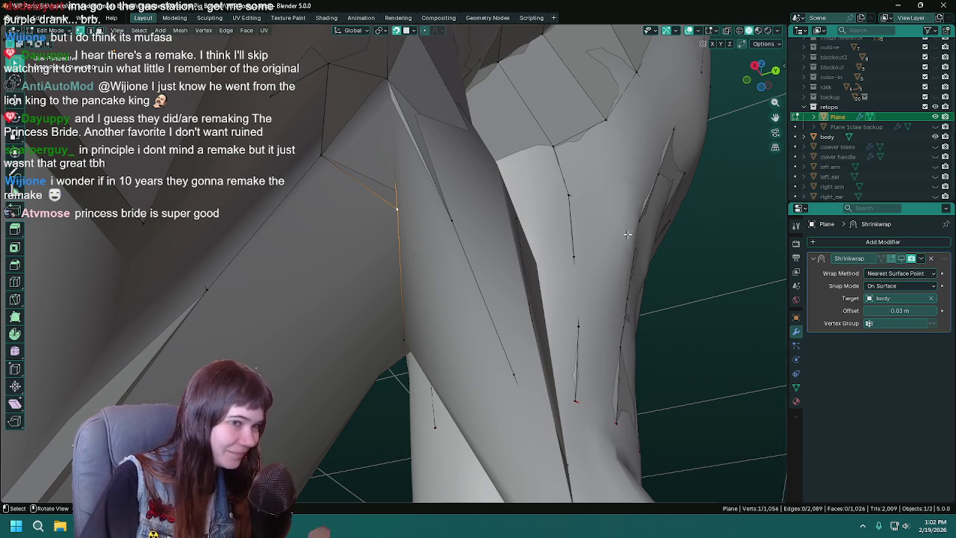
Hide the body mesh to view only the retopology plane on the leg underside
{"action": "middle_click_drag", "start_coordinate": [627, 235], "coordinate": [672, 224]}
{"action": "left_click", "coordinate": [935, 136]}
{"action": "mouse_move", "coordinate": [523, 246]}
{"action": "middle_mouse_down"}
{"action": "mouse_move", "coordinate": [431, 276]}
{"action": "mouse_move", "coordinate": [525, 262]}
{"action": "mouse_move", "coordinate": [490, 270]}
{"action": "middle_mouse_up"}
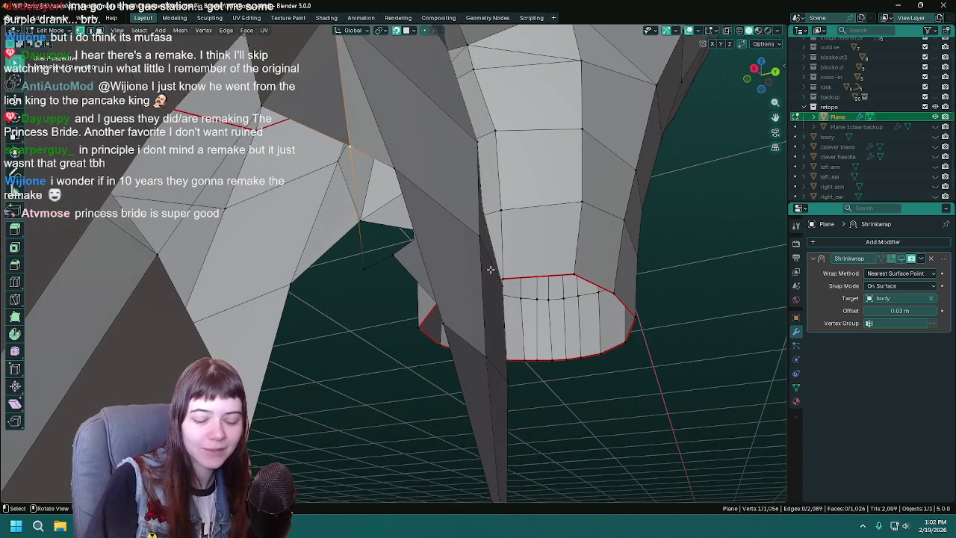
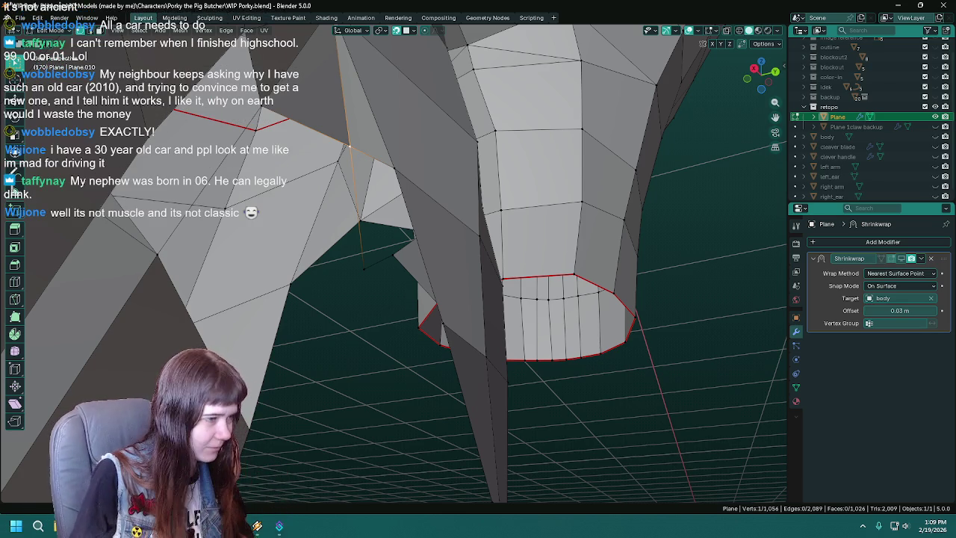
Orbit under the retopo mesh, zoom out, and unhide the body object in the Outliner
{"action": "mouse_move", "coordinate": [515, 321]}
{"action": "middle_mouse_down"}
{"action": "mouse_move", "coordinate": [532, 300]}
{"action": "mouse_move", "coordinate": [443, 302]}
{"action": "mouse_move", "coordinate": [542, 232]}
{"action": "middle_mouse_up"}
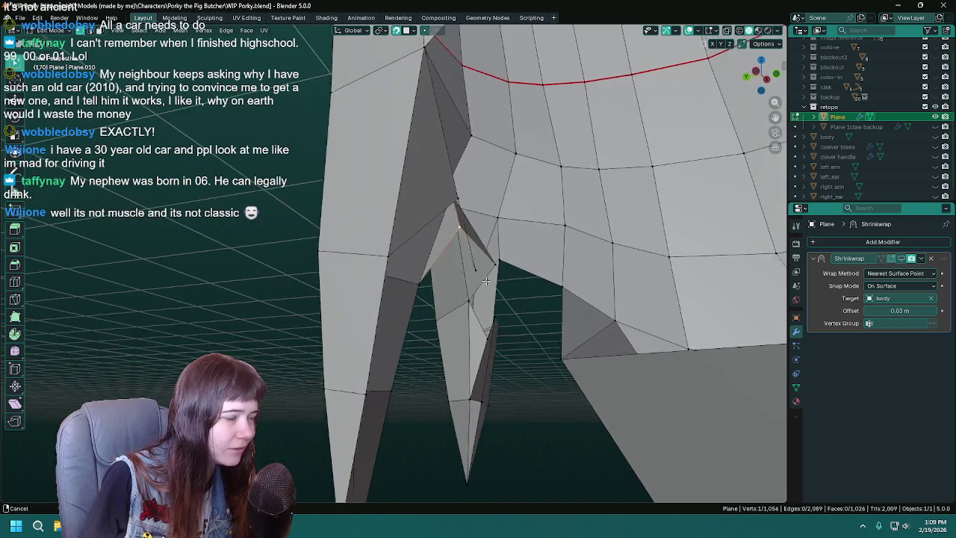
{"action": "scroll", "coordinate": [509, 233], "scroll_direction": "down", "scroll_amount": 3}
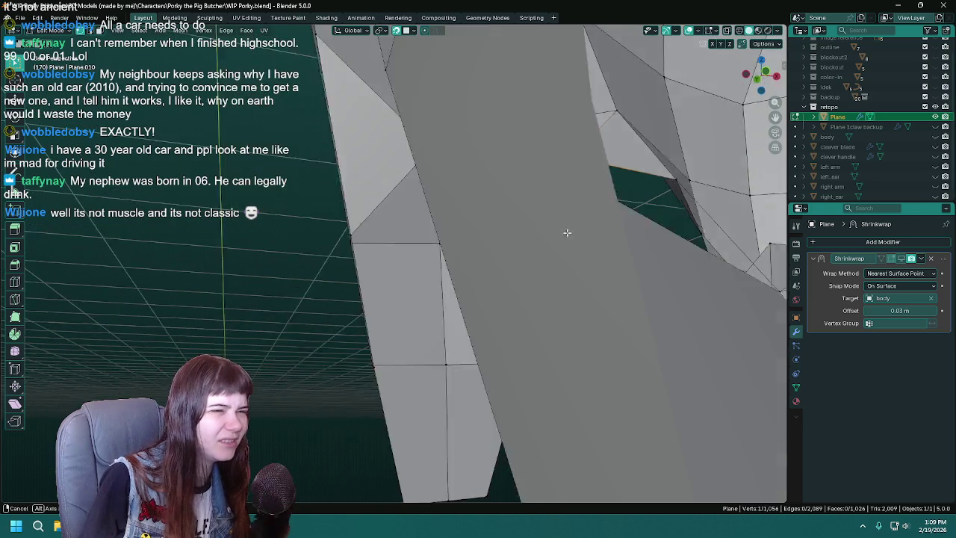
{"action": "scroll", "coordinate": [568, 231], "scroll_direction": "down", "scroll_amount": 3}
{"action": "left_click", "coordinate": [937, 137]}
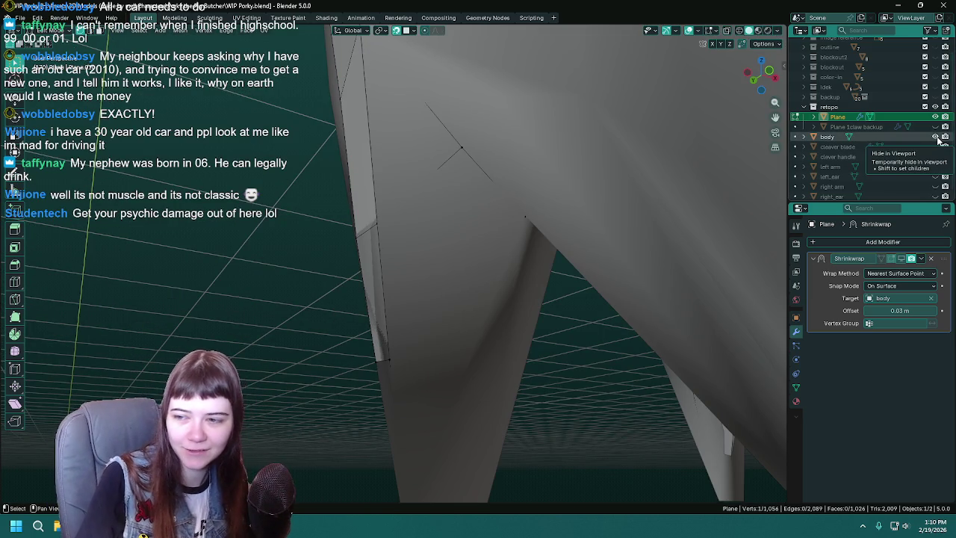
Fill a face from the edge bordering the crotch gap, then select one of its vertices
{"action": "middle_click_drag", "start_coordinate": [494, 202], "coordinate": [491, 214]}
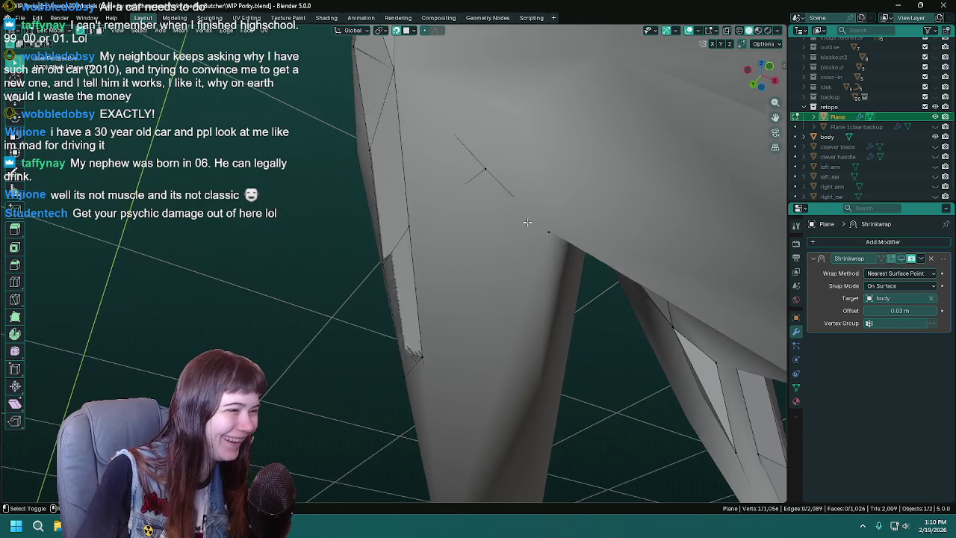
{"action": "left_click", "coordinate": [456, 154], "text": "shift"}
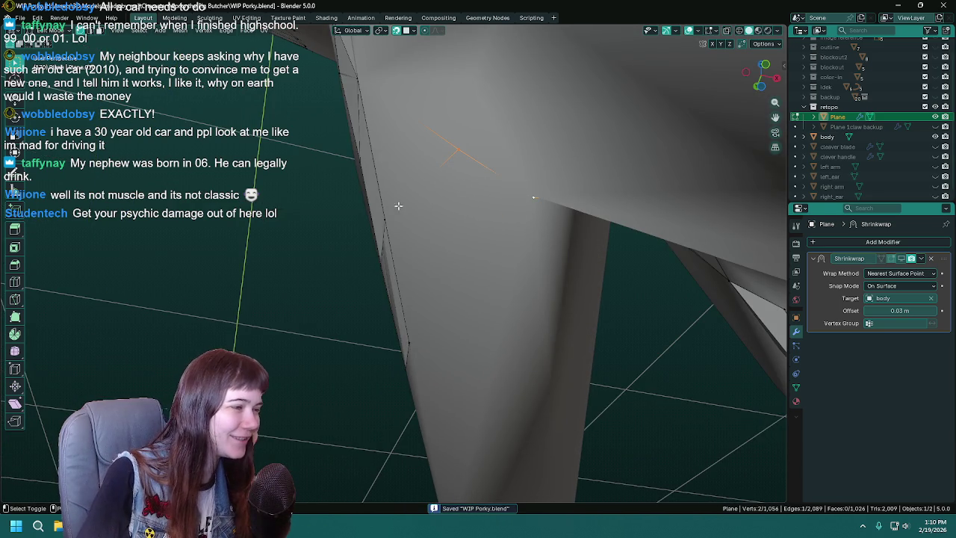
{"action": "mouse_move", "coordinate": [404, 210]}
{"action": "middle_mouse_down"}
{"action": "mouse_move", "coordinate": [435, 235]}
{"action": "mouse_move", "coordinate": [518, 213]}
{"action": "mouse_move", "coordinate": [493, 212]}
{"action": "mouse_move", "coordinate": [505, 179]}
{"action": "middle_mouse_up"}
{"action": "key", "text": "f"}
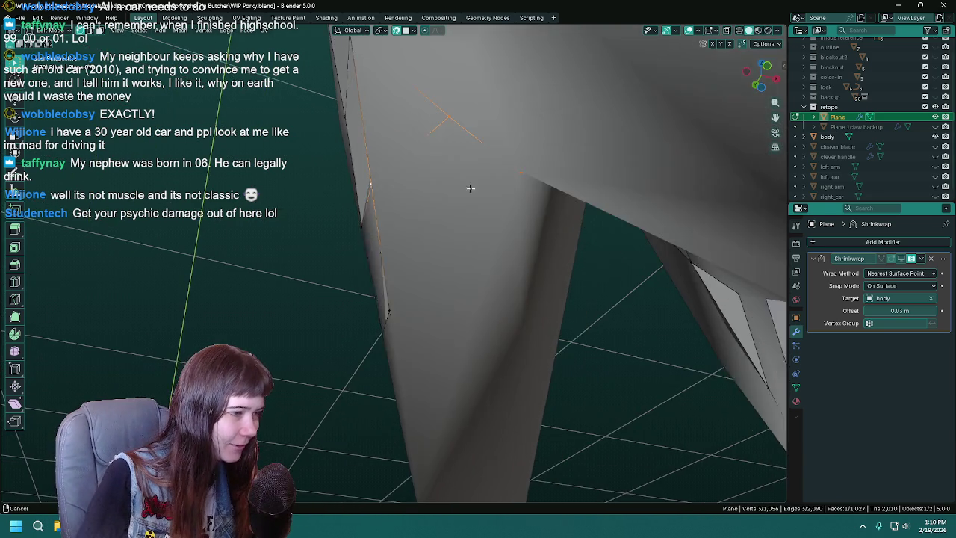
{"action": "left_click", "coordinate": [504, 160]}
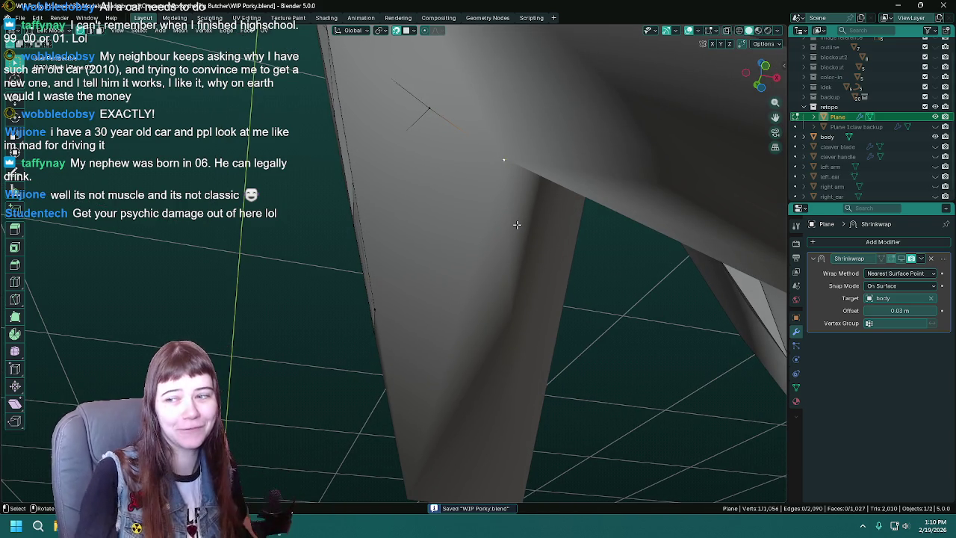
{"action": "middle_click_drag", "start_coordinate": [514, 220], "coordinate": [431, 228]}
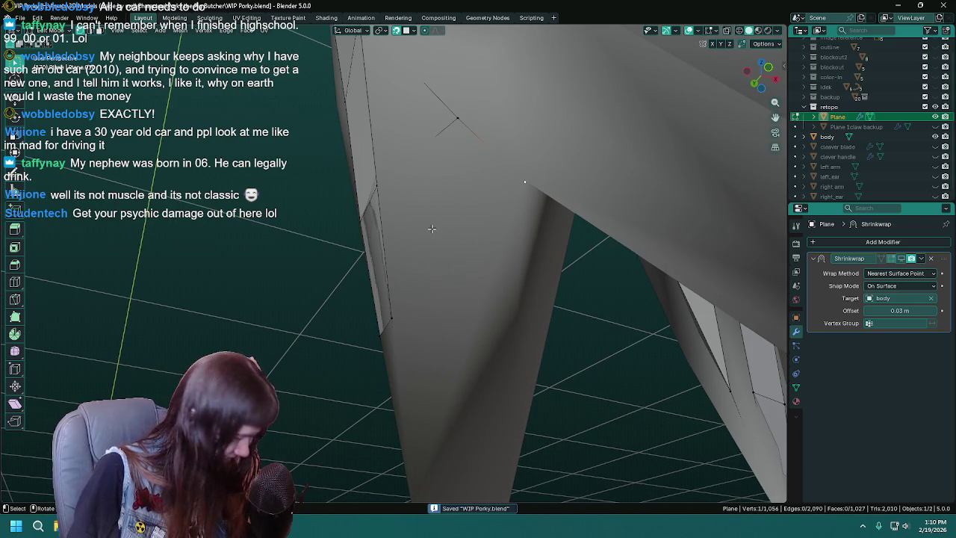
{"action": "mouse_move", "coordinate": [503, 246]}
{"action": "middle_mouse_down"}
{"action": "mouse_move", "coordinate": [466, 242]}
{"action": "mouse_move", "coordinate": [481, 229]}
{"action": "middle_mouse_up"}
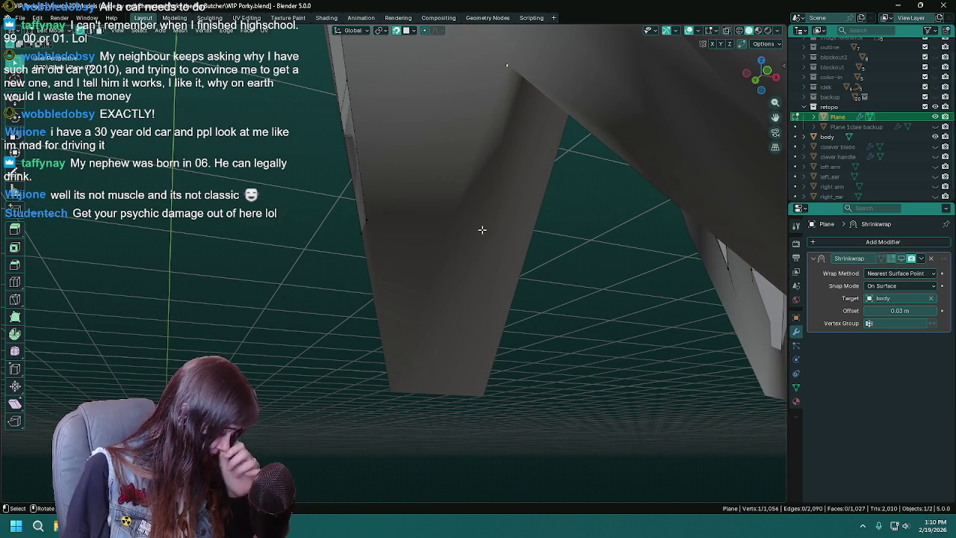
{"action": "mouse_move", "coordinate": [480, 245]}
{"action": "middle_mouse_down"}
{"action": "mouse_move", "coordinate": [437, 188]}
{"action": "mouse_move", "coordinate": [533, 198]}
{"action": "middle_mouse_up"}
{"action": "key", "text": "ctrl+s"}
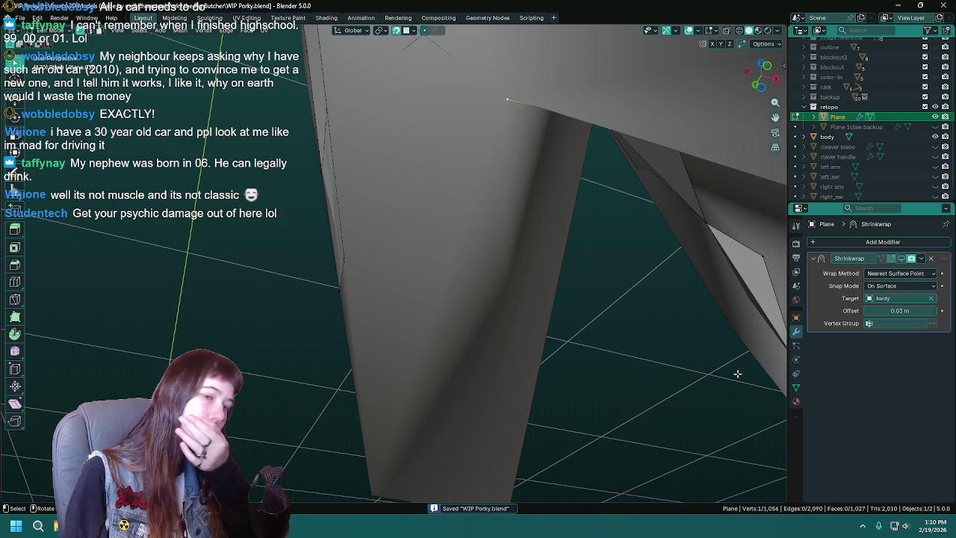
Move the selected vertex into the gap with the Shrinkwrap shown on cage
{"action": "middle_click_drag", "start_coordinate": [349, 256], "coordinate": [411, 257]}
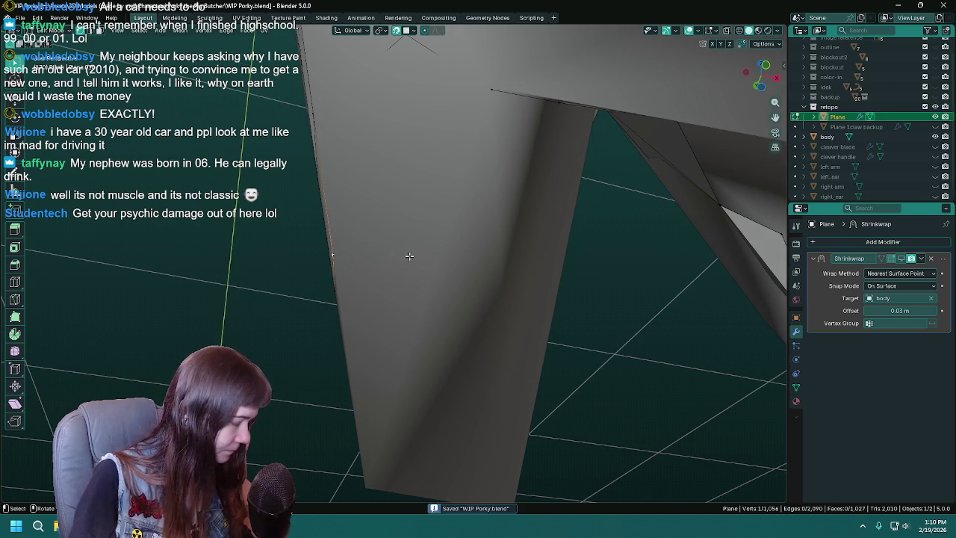
{"action": "key", "text": "g"}
{"action": "left_click", "coordinate": [471, 244]}
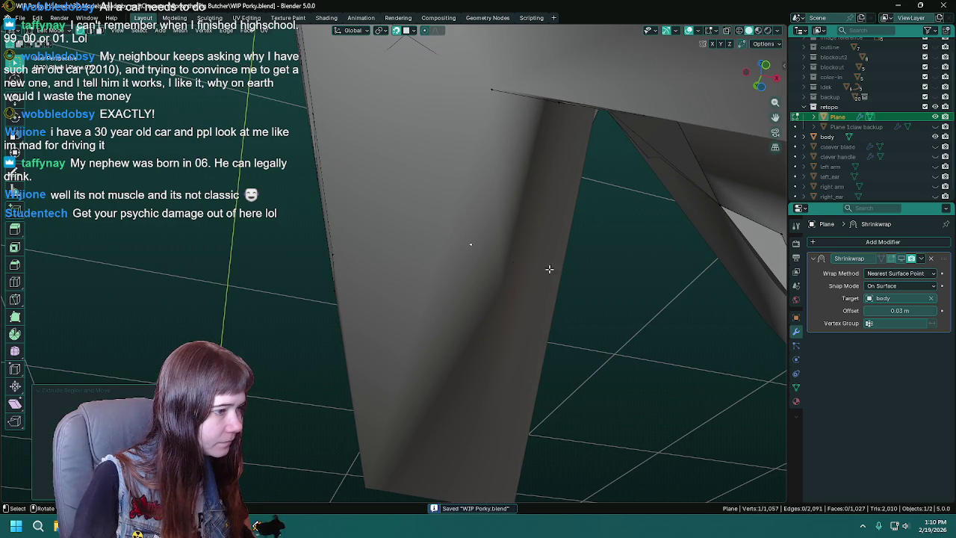
{"action": "left_click", "coordinate": [901, 259]}
{"action": "mouse_move", "coordinate": [527, 248]}
{"action": "middle_mouse_down"}
{"action": "mouse_move", "coordinate": [541, 294]}
{"action": "mouse_move", "coordinate": [456, 216]}
{"action": "middle_mouse_up"}
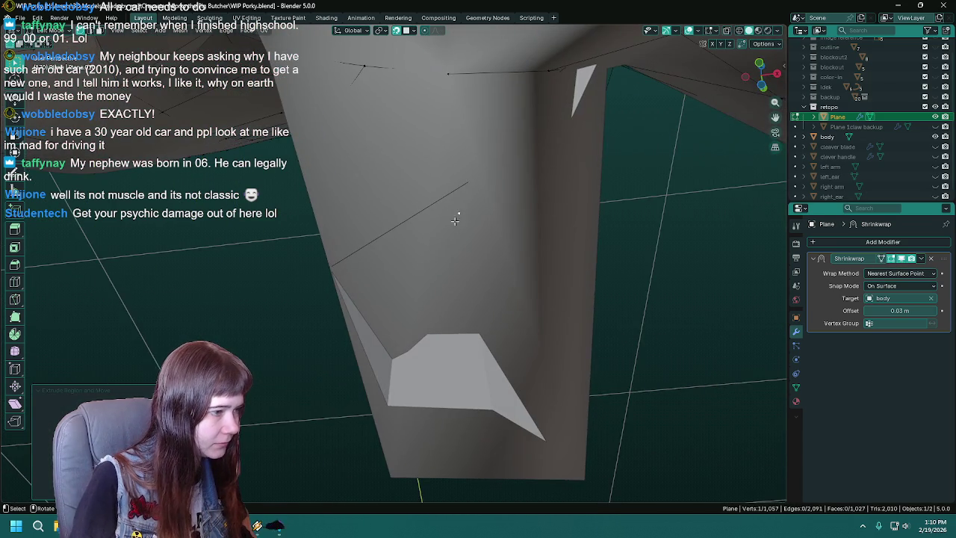
{"action": "key", "text": "g"}
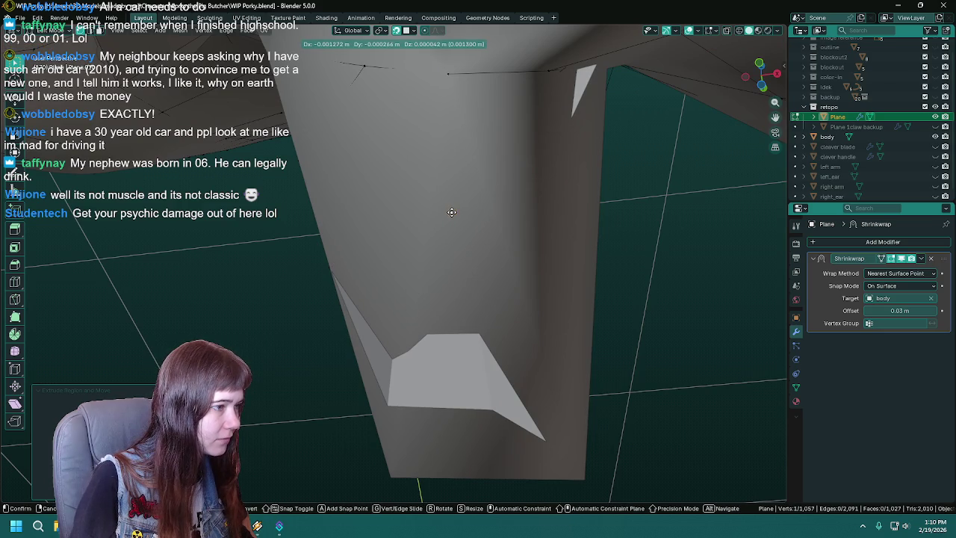
{"action": "left_click", "coordinate": [452, 213]}
{"action": "middle_click_drag", "start_coordinate": [452, 212], "coordinate": [517, 258]}
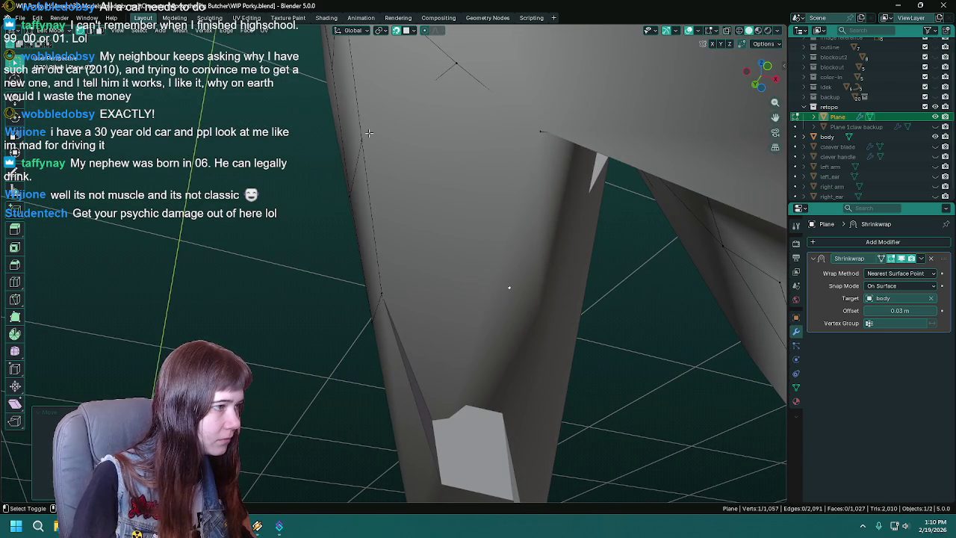
Select gap vertices, hiding and reshowing the body mesh to check the retopo
{"action": "left_click", "coordinate": [369, 132], "text": "shift"}
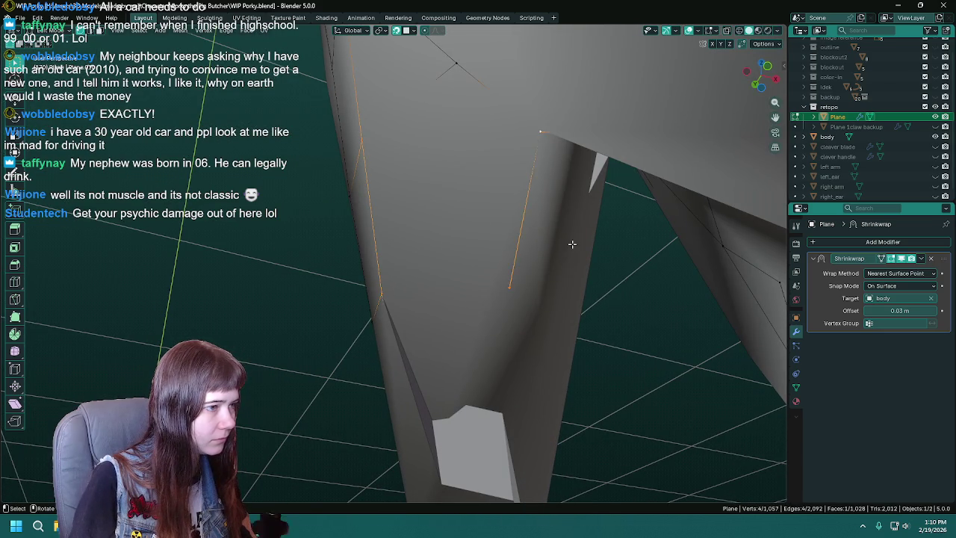
{"action": "middle_click_drag", "start_coordinate": [572, 244], "coordinate": [507, 235]}
{"action": "left_click", "coordinate": [417, 237]}
{"action": "mouse_move", "coordinate": [417, 237]}
{"action": "middle_mouse_down"}
{"action": "mouse_move", "coordinate": [467, 96]}
{"action": "mouse_move", "coordinate": [512, 263]}
{"action": "middle_mouse_up"}
{"action": "left_click", "coordinate": [935, 137]}
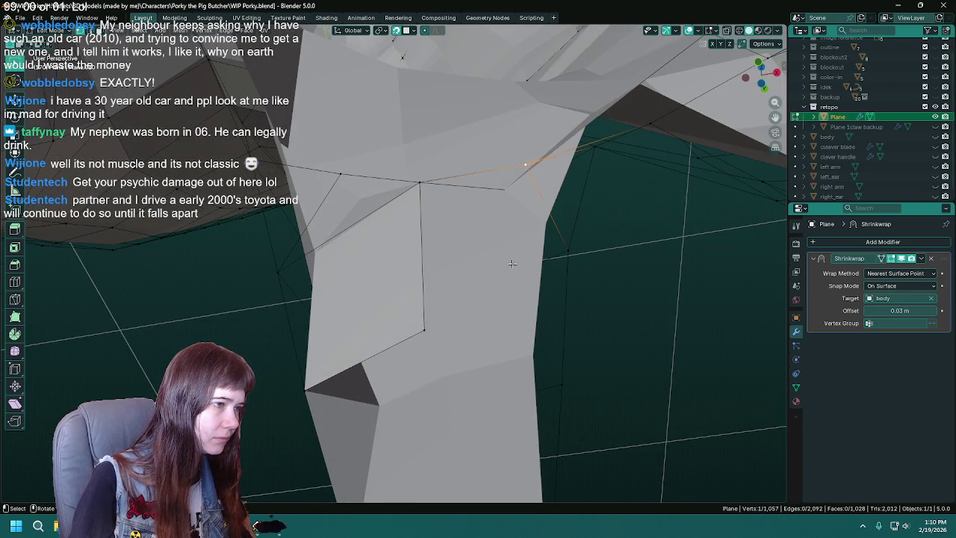
{"action": "mouse_move", "coordinate": [557, 286]}
{"action": "middle_mouse_down"}
{"action": "mouse_move", "coordinate": [486, 313]}
{"action": "mouse_move", "coordinate": [512, 311]}
{"action": "mouse_move", "coordinate": [489, 305]}
{"action": "mouse_move", "coordinate": [500, 298]}
{"action": "middle_mouse_up"}
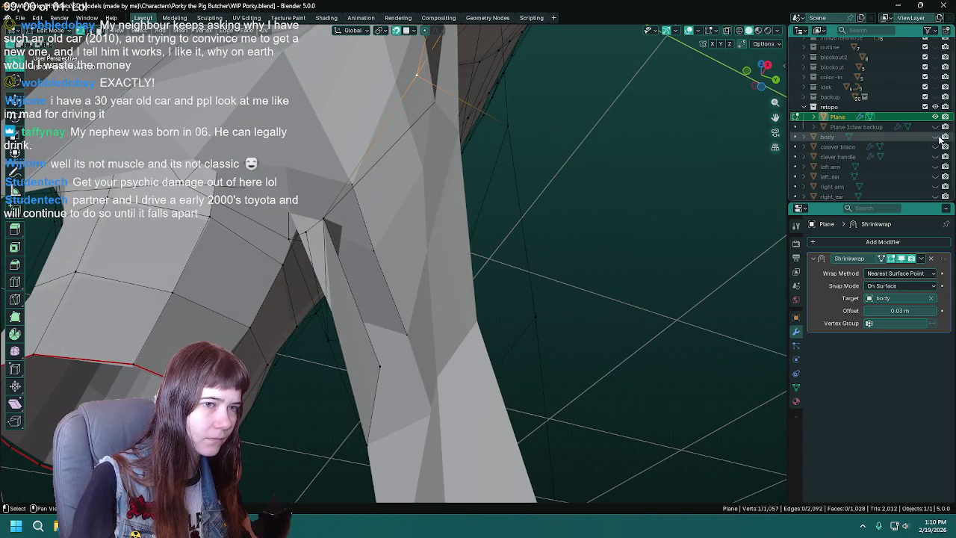
{"action": "left_click", "coordinate": [935, 136]}
{"action": "middle_click_drag", "start_coordinate": [780, 194], "coordinate": [401, 217]}
Extrude new vertices down the leg and slide one along its edge
{"action": "key", "text": "e"}
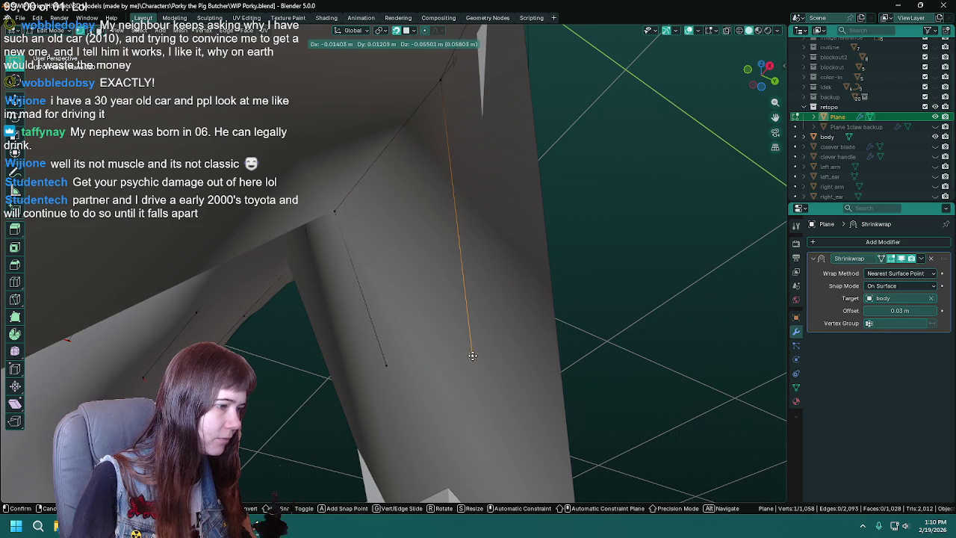
{"action": "left_click", "coordinate": [471, 354]}
{"action": "middle_click_drag", "start_coordinate": [628, 372], "coordinate": [528, 346]}
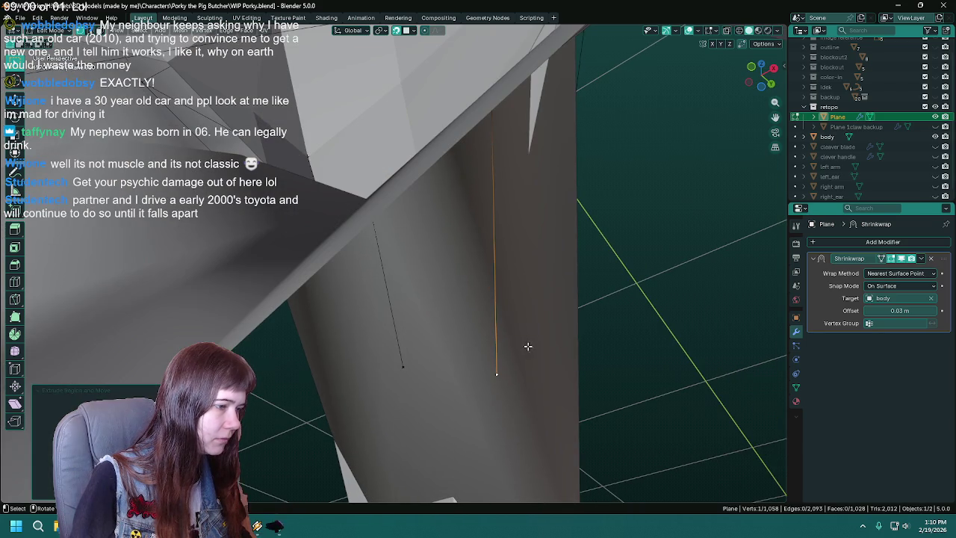
{"action": "key", "text": "shift+v"}
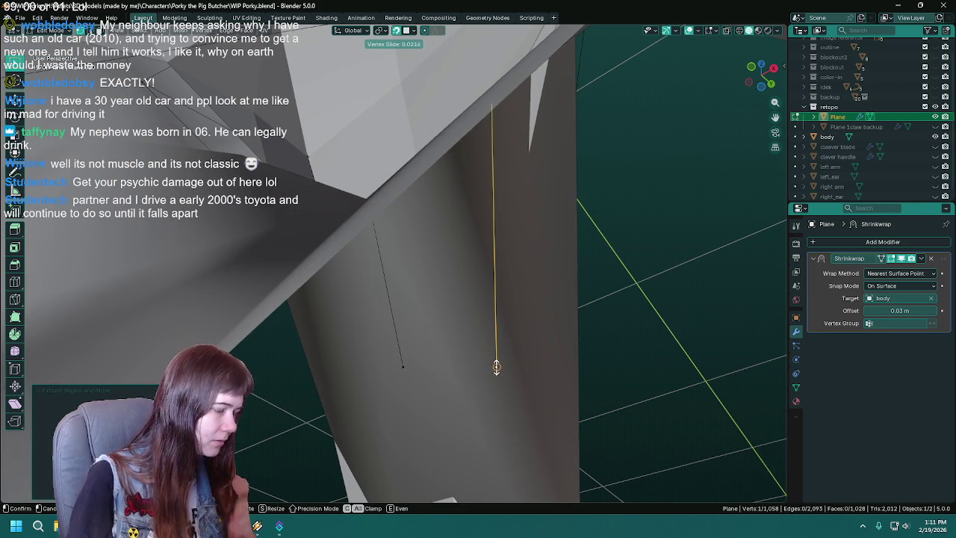
{"action": "left_click", "coordinate": [497, 366]}
{"action": "key", "text": "e"}
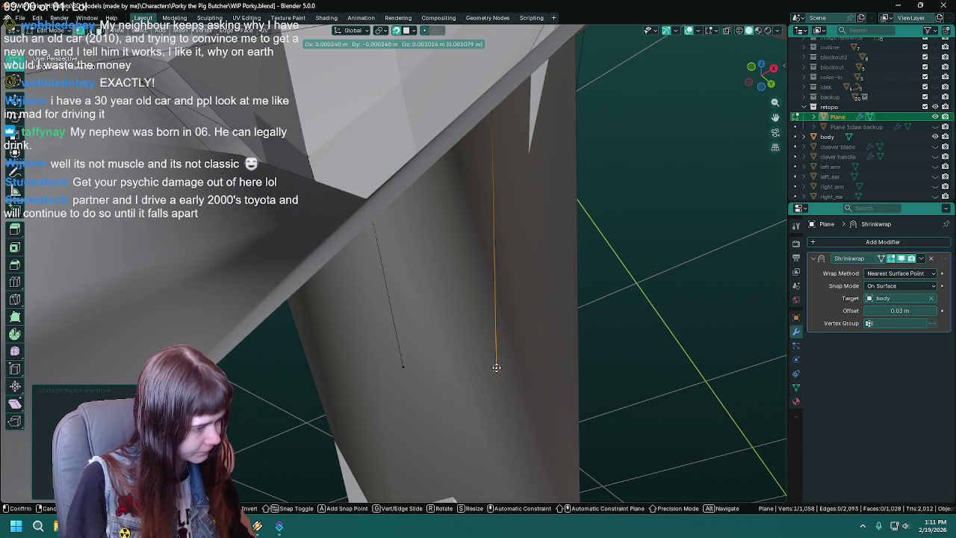
{"action": "left_click", "coordinate": [496, 357]}
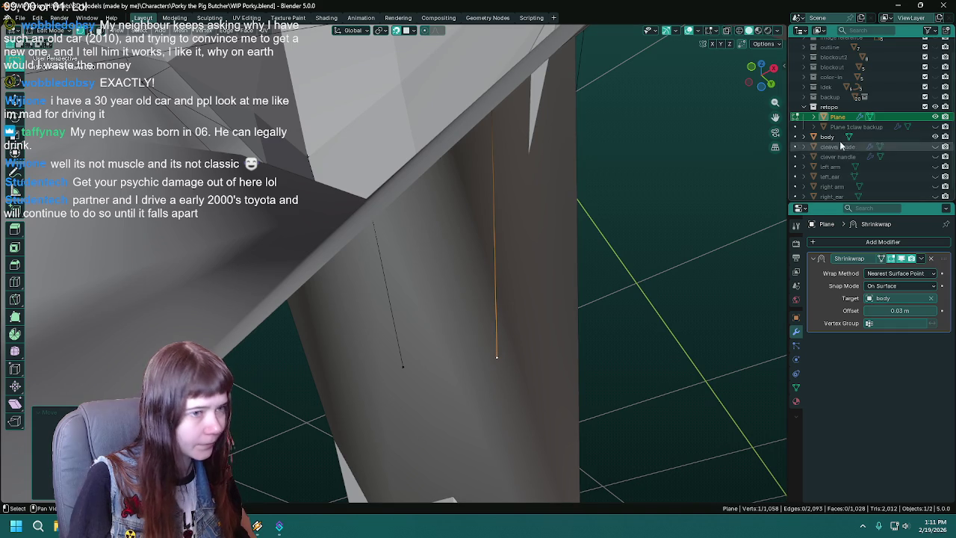
{"action": "mouse_move", "coordinate": [497, 357]}
{"action": "middle_mouse_down"}
{"action": "mouse_move", "coordinate": [544, 262]}
{"action": "mouse_move", "coordinate": [483, 183]}
{"action": "middle_mouse_up"}
Select the gap's corner vertices and fill faces across the crotch gap
{"action": "left_click", "coordinate": [508, 117], "text": "shift"}
{"action": "mouse_move", "coordinate": [527, 348]}
{"action": "middle_mouse_down"}
{"action": "mouse_move", "coordinate": [437, 359]}
{"action": "mouse_move", "coordinate": [490, 88]}
{"action": "middle_mouse_up"}
{"action": "left_click", "coordinate": [420, 342]}
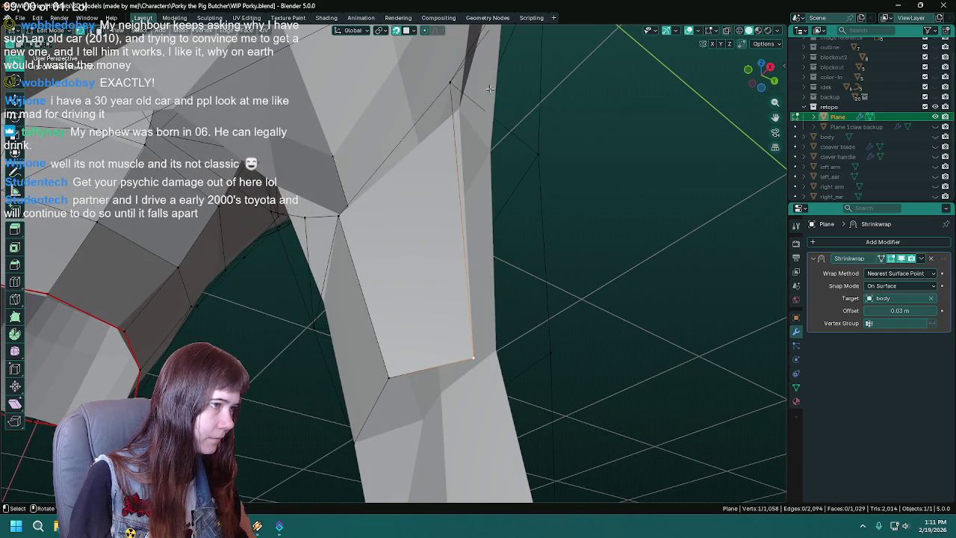
{"action": "key", "text": "f"}
{"action": "mouse_move", "coordinate": [602, 348]}
{"action": "middle_mouse_down"}
{"action": "mouse_move", "coordinate": [540, 369]}
{"action": "mouse_move", "coordinate": [473, 325]}
{"action": "mouse_move", "coordinate": [438, 335]}
{"action": "mouse_move", "coordinate": [453, 318]}
{"action": "mouse_move", "coordinate": [436, 308]}
{"action": "mouse_move", "coordinate": [339, 333]}
{"action": "mouse_move", "coordinate": [399, 326]}
{"action": "middle_mouse_up"}
{"action": "key", "text": "Tab"}
{"action": "key", "text": "Tab"}
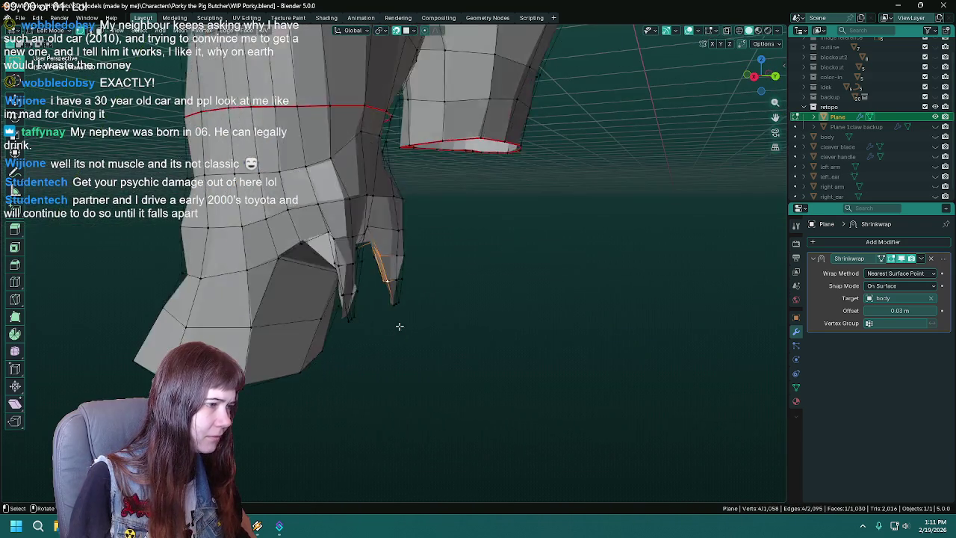
{"action": "key", "text": "a"}
{"action": "left_click", "coordinate": [698, 31]}
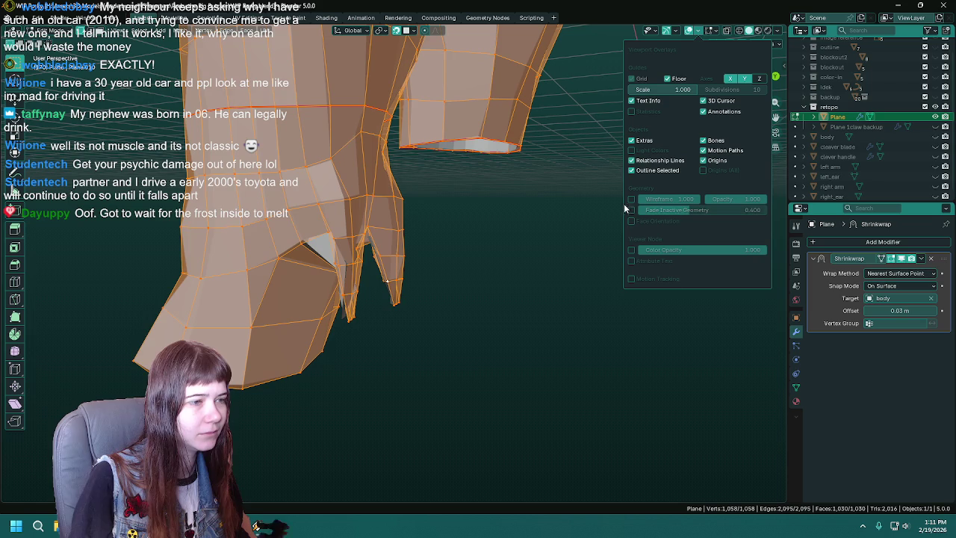
{"action": "left_click", "coordinate": [631, 221]}
{"action": "mouse_move", "coordinate": [416, 279]}
{"action": "middle_mouse_down"}
{"action": "mouse_move", "coordinate": [470, 226]}
{"action": "mouse_move", "coordinate": [564, 318]}
{"action": "mouse_move", "coordinate": [411, 316]}
{"action": "mouse_move", "coordinate": [495, 303]}
{"action": "middle_mouse_up"}
{"action": "key", "text": "g"}
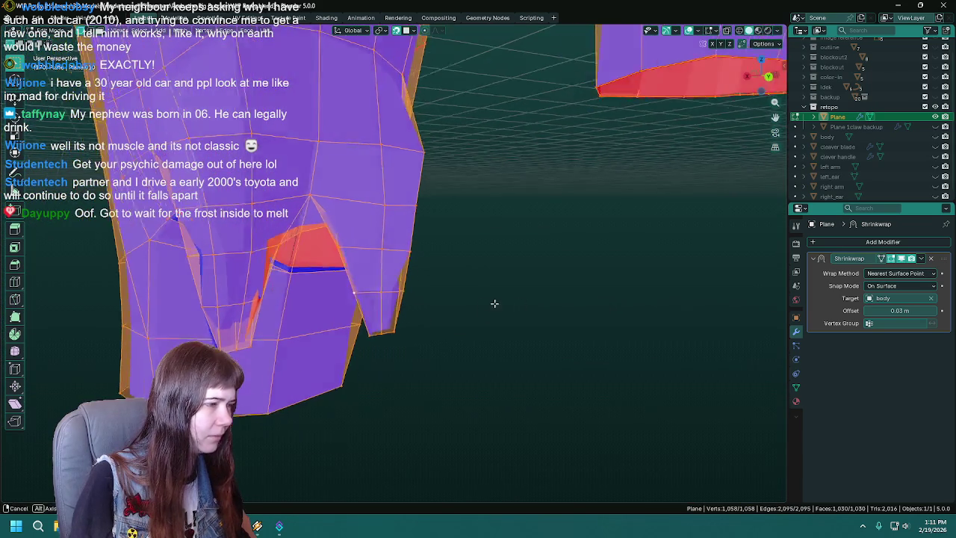
{"action": "left_click", "coordinate": [700, 32]}
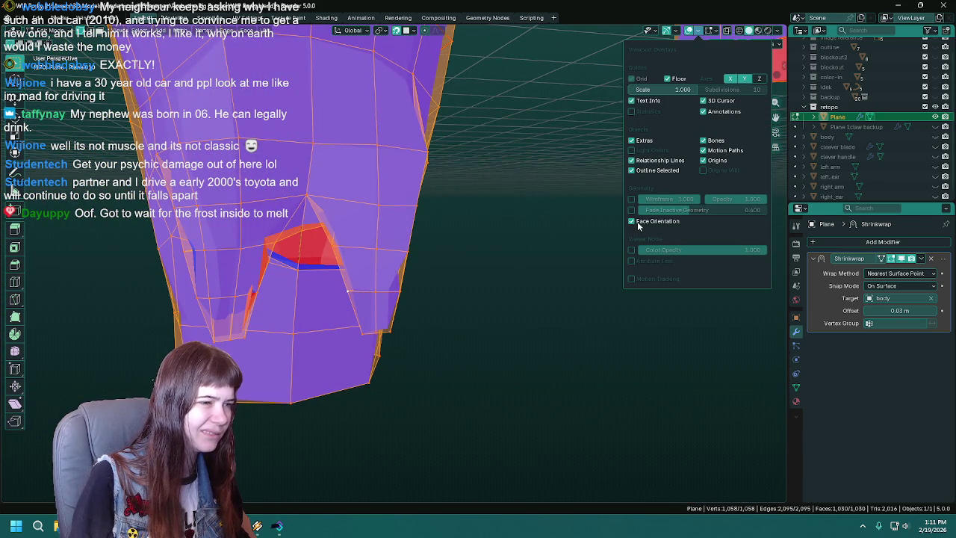
{"action": "left_click", "coordinate": [637, 223]}
{"action": "mouse_move", "coordinate": [410, 309]}
{"action": "middle_mouse_down"}
{"action": "mouse_move", "coordinate": [530, 274]}
{"action": "mouse_move", "coordinate": [471, 345]}
{"action": "mouse_move", "coordinate": [546, 351]}
{"action": "mouse_move", "coordinate": [491, 349]}
{"action": "middle_mouse_up"}
{"action": "key", "text": "alt+a"}
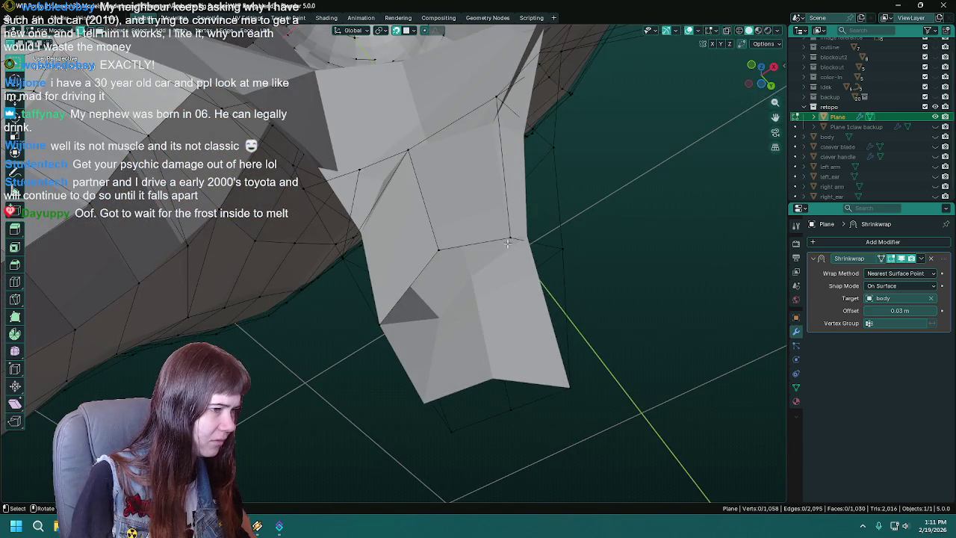
Select a vertex at the leg gap, inspect the underside, and save WIP Porky.blend
{"action": "left_click", "coordinate": [508, 242]}
{"action": "middle_click_drag", "start_coordinate": [508, 243], "coordinate": [411, 277]}
{"action": "mouse_move", "coordinate": [549, 283]}
{"action": "middle_mouse_down"}
{"action": "mouse_move", "coordinate": [623, 269]}
{"action": "mouse_move", "coordinate": [493, 316]}
{"action": "middle_mouse_up"}
{"action": "mouse_move", "coordinate": [316, 374]}
{"action": "middle_mouse_down"}
{"action": "mouse_move", "coordinate": [583, 243]}
{"action": "mouse_move", "coordinate": [576, 261]}
{"action": "middle_mouse_up"}
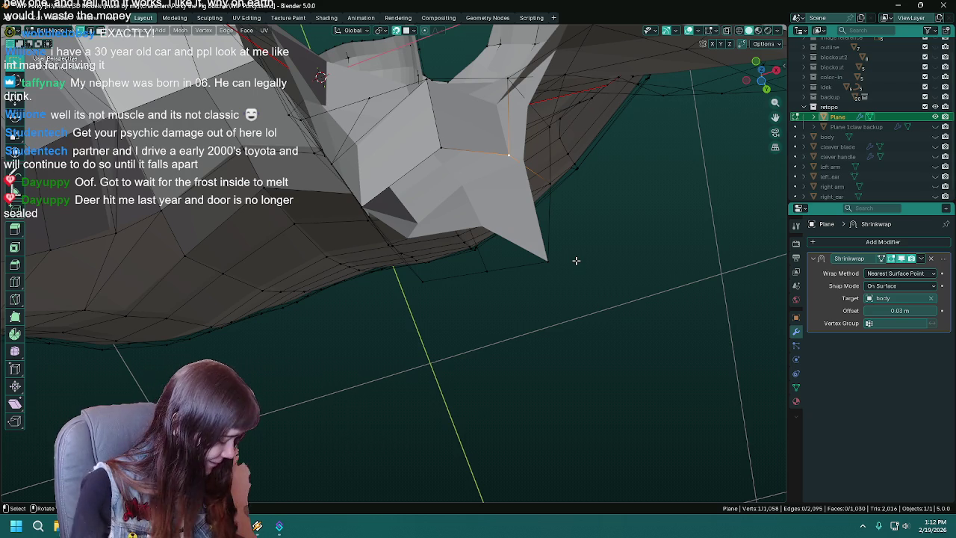
{"action": "key", "text": "ctrl+s"}
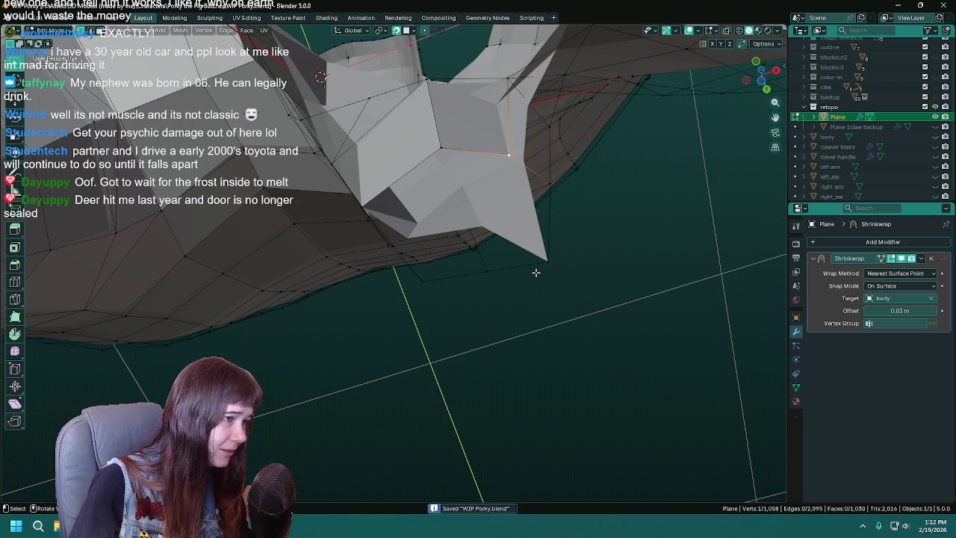
{"action": "middle_click_drag", "start_coordinate": [535, 271], "coordinate": [525, 278]}
{"action": "mouse_move", "coordinate": [540, 225]}
{"action": "middle_mouse_down"}
{"action": "mouse_move", "coordinate": [470, 260]}
{"action": "mouse_move", "coordinate": [465, 246]}
{"action": "mouse_move", "coordinate": [519, 229]}
{"action": "mouse_move", "coordinate": [518, 213]}
{"action": "middle_mouse_up"}
{"action": "mouse_move", "coordinate": [504, 151]}
{"action": "middle_mouse_down"}
{"action": "mouse_move", "coordinate": [593, 187]}
{"action": "mouse_move", "coordinate": [557, 191]}
{"action": "middle_mouse_up"}
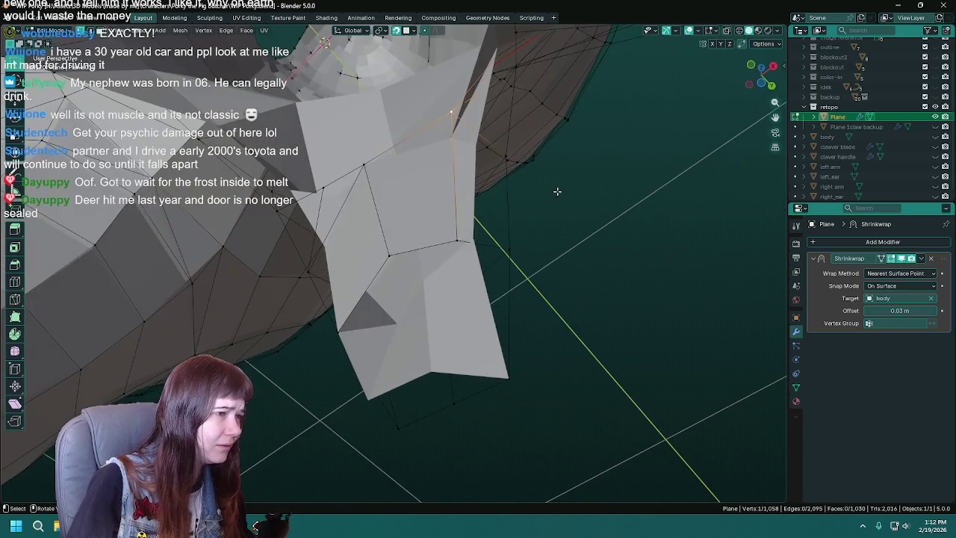
{"action": "middle_click_drag", "start_coordinate": [485, 159], "coordinate": [508, 204]}
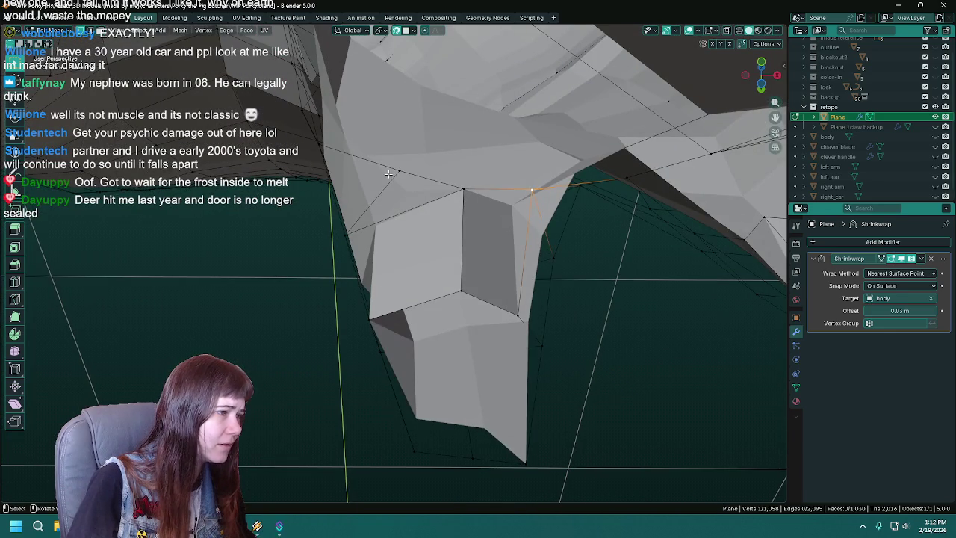
{"action": "mouse_move", "coordinate": [405, 199]}
{"action": "middle_mouse_down"}
{"action": "mouse_move", "coordinate": [516, 224]}
{"action": "mouse_move", "coordinate": [530, 213]}
{"action": "middle_mouse_up"}
Show the body mesh and merge the two stray gap vertices At Last
{"action": "left_click", "coordinate": [935, 137]}
{"action": "mouse_move", "coordinate": [448, 224]}
{"action": "middle_mouse_down"}
{"action": "mouse_move", "coordinate": [461, 305]}
{"action": "mouse_move", "coordinate": [519, 156]}
{"action": "mouse_move", "coordinate": [447, 172]}
{"action": "middle_mouse_up"}
{"action": "left_click", "coordinate": [519, 156]}
{"action": "left_click", "coordinate": [445, 172], "text": "shift"}
{"action": "key", "text": "shift+s"}
{"action": "key", "text": "Escape"}
{"action": "key", "text": "m"}
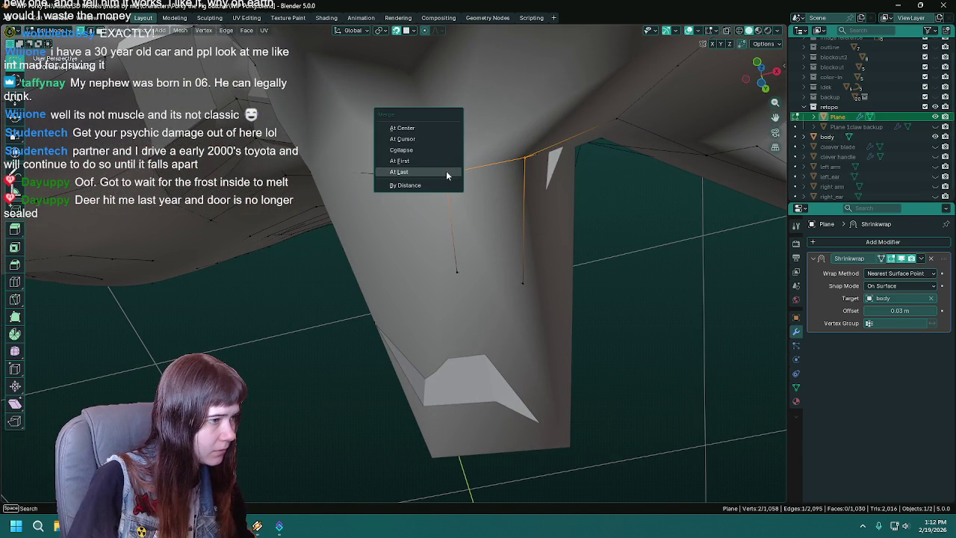
{"action": "left_click", "coordinate": [446, 172]}
{"action": "mouse_move", "coordinate": [572, 219]}
{"action": "middle_mouse_down"}
{"action": "mouse_move", "coordinate": [538, 215]}
{"action": "mouse_move", "coordinate": [507, 231]}
{"action": "middle_mouse_up"}
{"action": "right_click", "coordinate": [446, 119], "text": "ctrl"}
{"action": "mouse_move", "coordinate": [446, 120]}
{"action": "middle_mouse_down"}
{"action": "mouse_move", "coordinate": [519, 172]}
{"action": "mouse_move", "coordinate": [545, 179]}
{"action": "middle_mouse_up"}
{"action": "key", "text": "ctrl+s"}
Fill the remaining faces between the gap's corner vertices and save
{"action": "mouse_move", "coordinate": [464, 283]}
{"action": "middle_mouse_down"}
{"action": "mouse_move", "coordinate": [442, 306]}
{"action": "mouse_move", "coordinate": [450, 274]}
{"action": "middle_mouse_up"}
{"action": "middle_click_drag", "start_coordinate": [417, 246], "coordinate": [401, 255]}
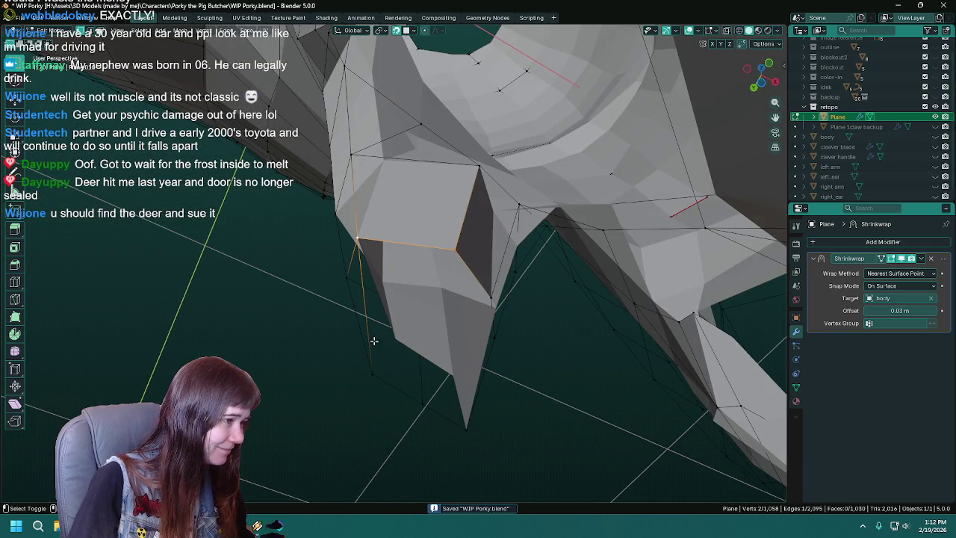
{"action": "key", "text": "f"}
{"action": "middle_click_drag", "start_coordinate": [426, 406], "coordinate": [429, 396]}
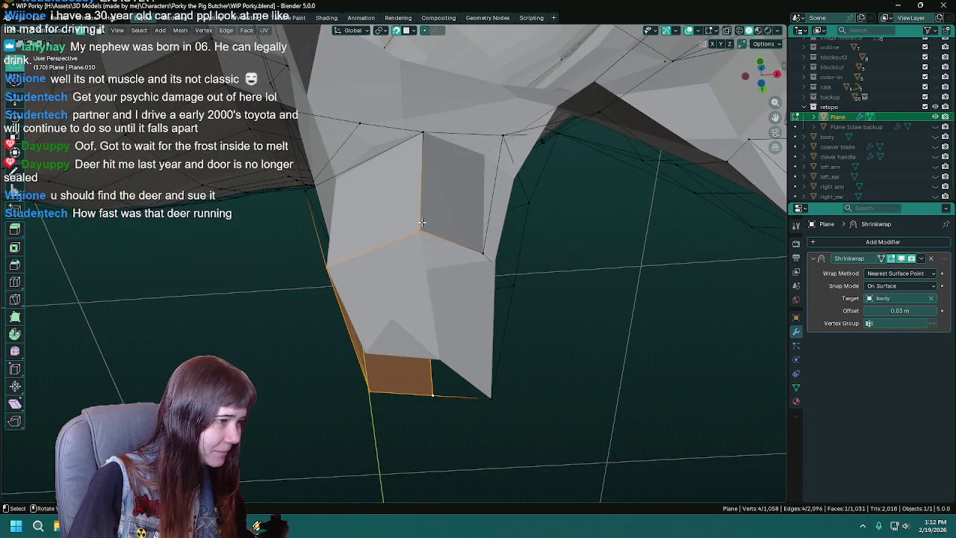
{"action": "left_click", "coordinate": [429, 396]}
{"action": "left_click", "coordinate": [491, 397], "text": "shift"}
{"action": "mouse_move", "coordinate": [490, 398]}
{"action": "middle_mouse_down"}
{"action": "mouse_move", "coordinate": [525, 395]}
{"action": "mouse_move", "coordinate": [471, 230]}
{"action": "middle_mouse_up"}
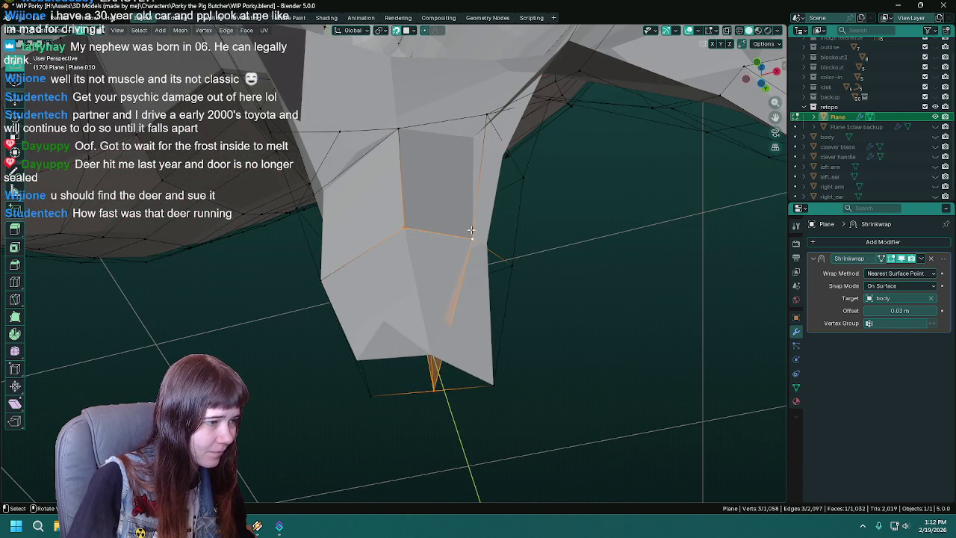
{"action": "left_click", "coordinate": [515, 272], "text": "shift"}
{"action": "key", "text": "f"}
{"action": "key", "text": "ctrl+s"}
{"action": "mouse_move", "coordinate": [563, 281]}
{"action": "middle_mouse_down"}
{"action": "mouse_move", "coordinate": [379, 342]}
{"action": "mouse_move", "coordinate": [617, 389]}
{"action": "mouse_move", "coordinate": [545, 361]}
{"action": "middle_mouse_up"}
{"action": "scroll", "coordinate": [469, 331], "scroll_direction": "up", "scroll_amount": 5}
Return to Object Mode, save WIP Porky.blend, and leave the body mesh visible
{"action": "key", "text": "Tab"}
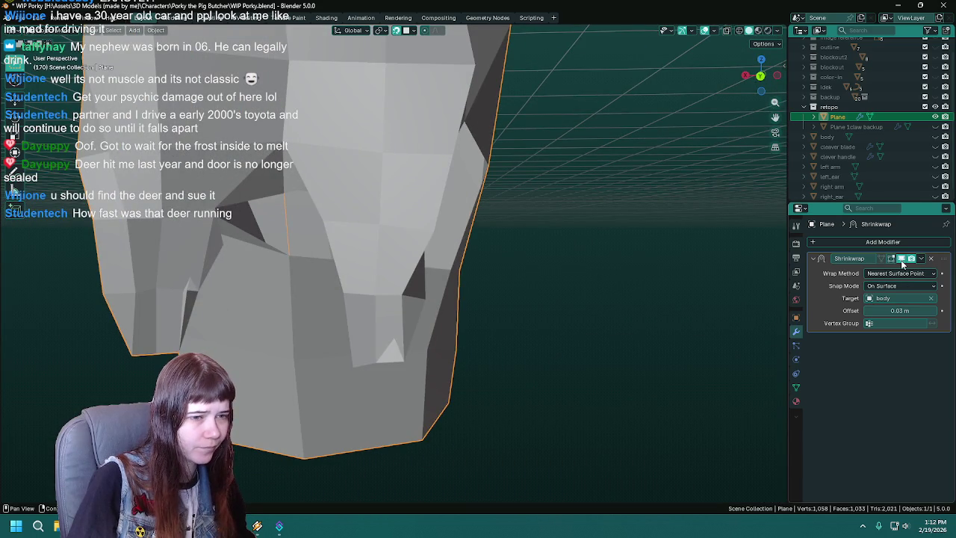
{"action": "key", "text": "Tab"}
{"action": "mouse_move", "coordinate": [567, 321]}
{"action": "middle_mouse_down"}
{"action": "mouse_move", "coordinate": [473, 367]}
{"action": "mouse_move", "coordinate": [308, 348]}
{"action": "mouse_move", "coordinate": [303, 326]}
{"action": "mouse_move", "coordinate": [369, 298]}
{"action": "middle_mouse_up"}
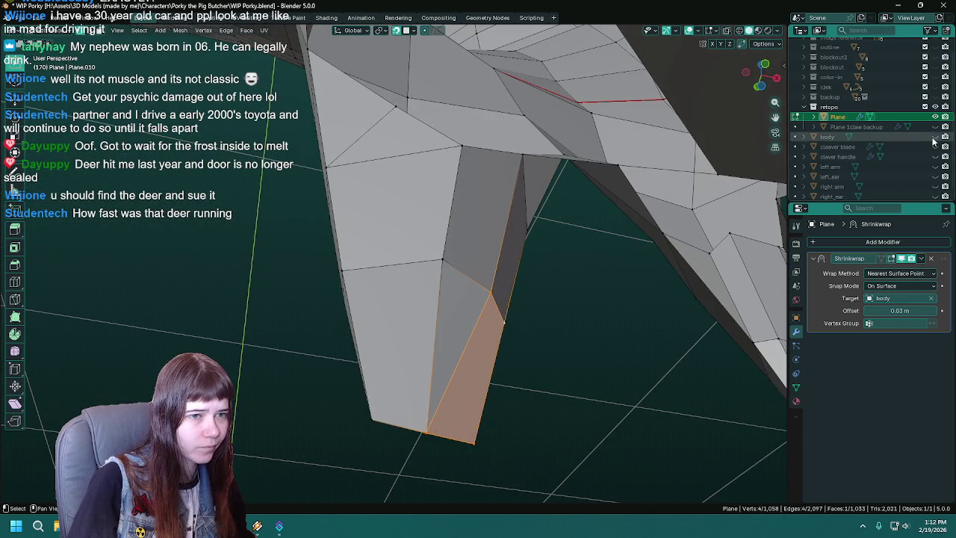
{"action": "left_click", "coordinate": [935, 136]}
{"action": "key", "text": "ctrl+s"}
{"action": "mouse_move", "coordinate": [570, 305]}
{"action": "middle_mouse_down"}
{"action": "mouse_move", "coordinate": [540, 308]}
{"action": "mouse_move", "coordinate": [572, 324]}
{"action": "middle_mouse_up"}
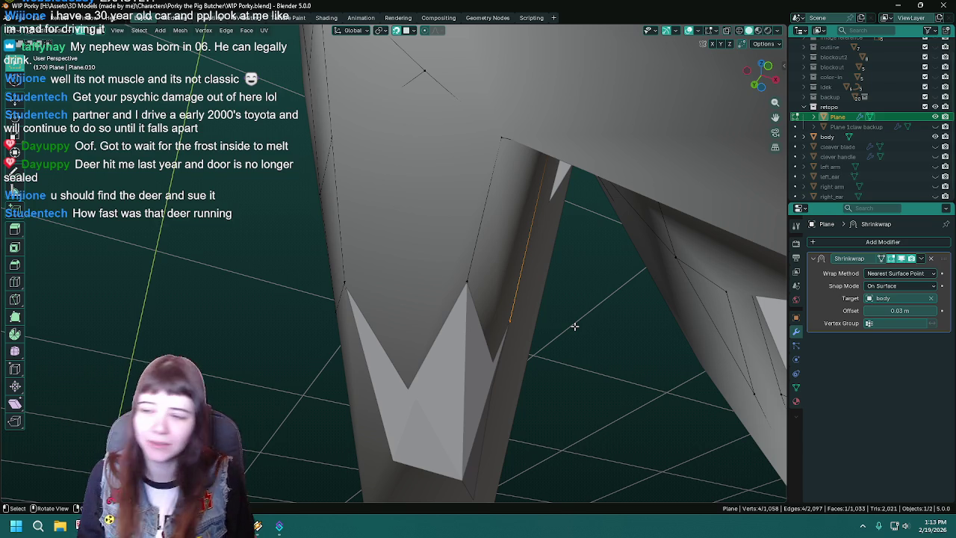
{"action": "mouse_move", "coordinate": [508, 265]}
{"action": "middle_mouse_down"}
{"action": "mouse_move", "coordinate": [455, 220]}
{"action": "mouse_move", "coordinate": [533, 258]}
{"action": "mouse_move", "coordinate": [499, 286]}
{"action": "mouse_move", "coordinate": [518, 299]}
{"action": "mouse_move", "coordinate": [434, 258]}
{"action": "middle_mouse_up"}
{"action": "key", "text": "Tab"}
{"action": "key", "text": "ctrl+s"}
{"action": "left_click", "coordinate": [936, 137]}
{"action": "mouse_move", "coordinate": [510, 294]}
{"action": "middle_mouse_down"}
{"action": "mouse_move", "coordinate": [406, 271]}
{"action": "mouse_move", "coordinate": [507, 287]}
{"action": "mouse_move", "coordinate": [455, 279]}
{"action": "mouse_move", "coordinate": [495, 278]}
{"action": "middle_mouse_up"}
{"action": "left_click", "coordinate": [935, 136]}
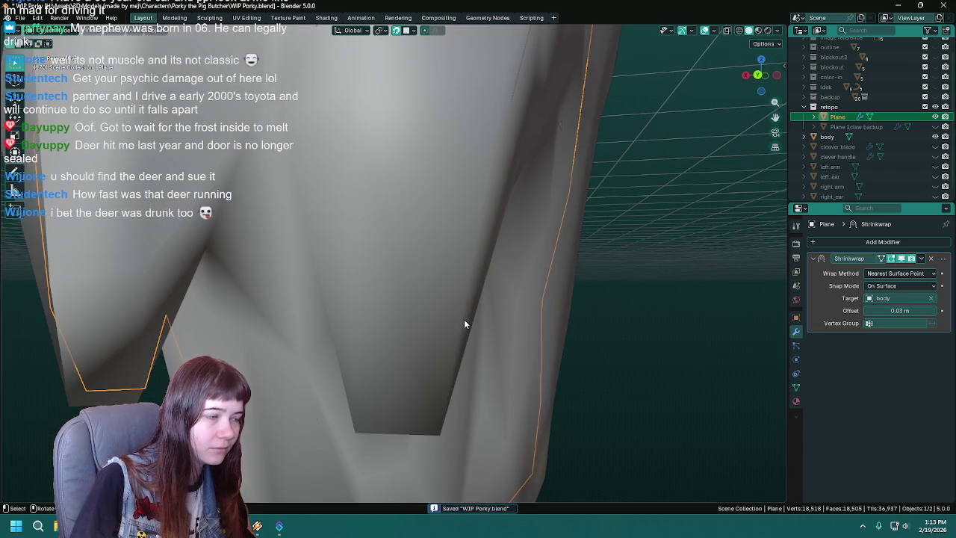
Enter Edit Mode on the retopo mesh and save WIP Porky.blend
{"action": "middle_click_drag", "start_coordinate": [464, 318], "coordinate": [301, 318]}
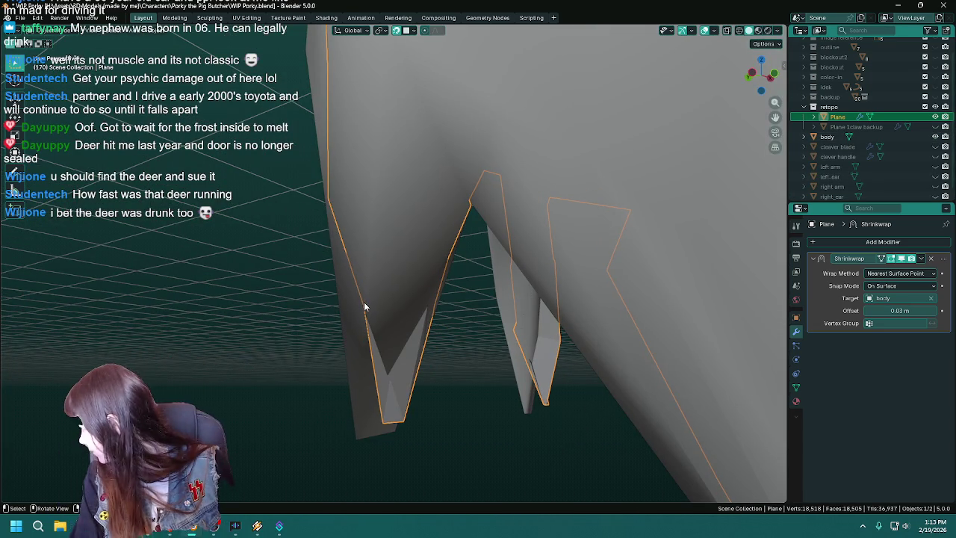
{"action": "key", "text": "Tab"}
{"action": "mouse_move", "coordinate": [388, 284]}
{"action": "middle_mouse_down"}
{"action": "mouse_move", "coordinate": [443, 261]}
{"action": "mouse_move", "coordinate": [473, 271]}
{"action": "middle_mouse_up"}
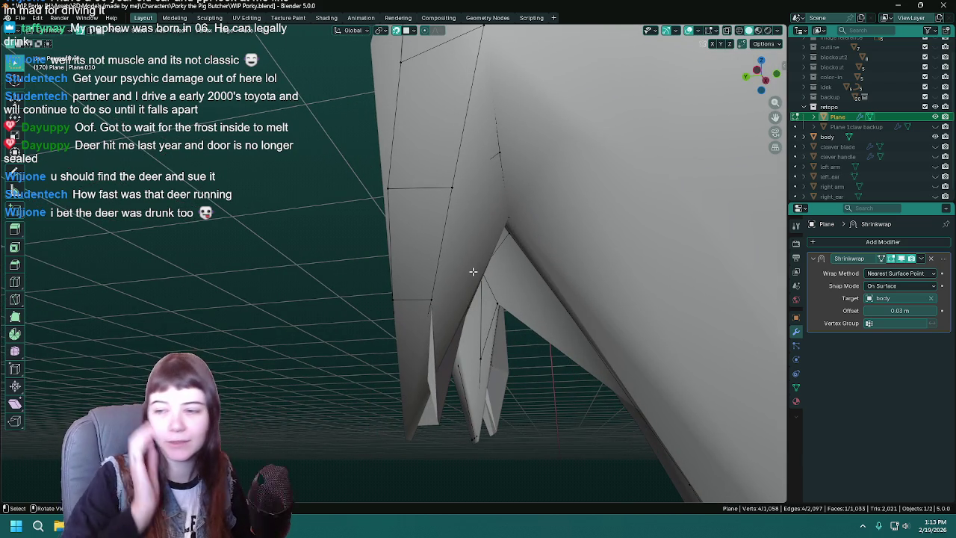
{"action": "key", "text": "ctrl+s"}
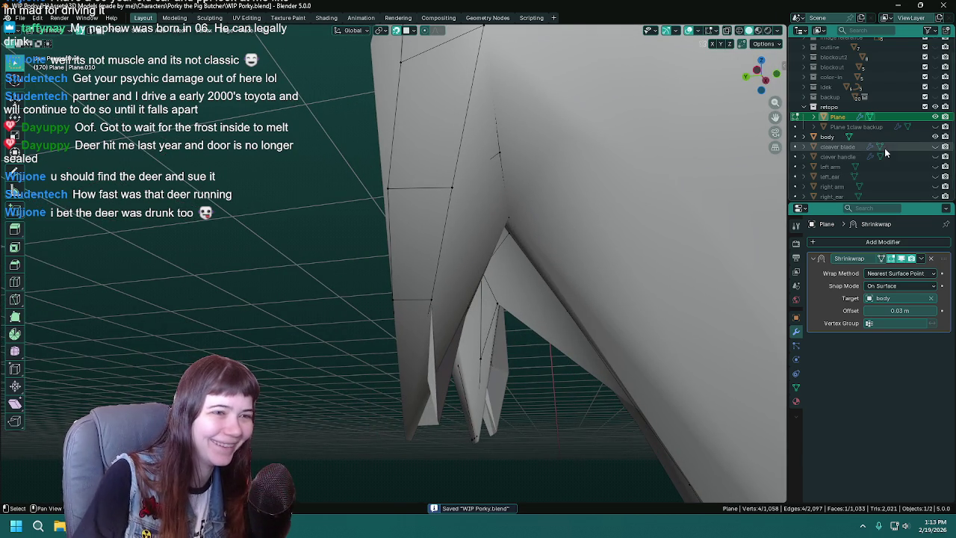
{"action": "mouse_move", "coordinate": [448, 269]}
{"action": "middle_mouse_down"}
{"action": "mouse_move", "coordinate": [468, 262]}
{"action": "mouse_move", "coordinate": [427, 249]}
{"action": "mouse_move", "coordinate": [415, 216]}
{"action": "middle_mouse_up"}
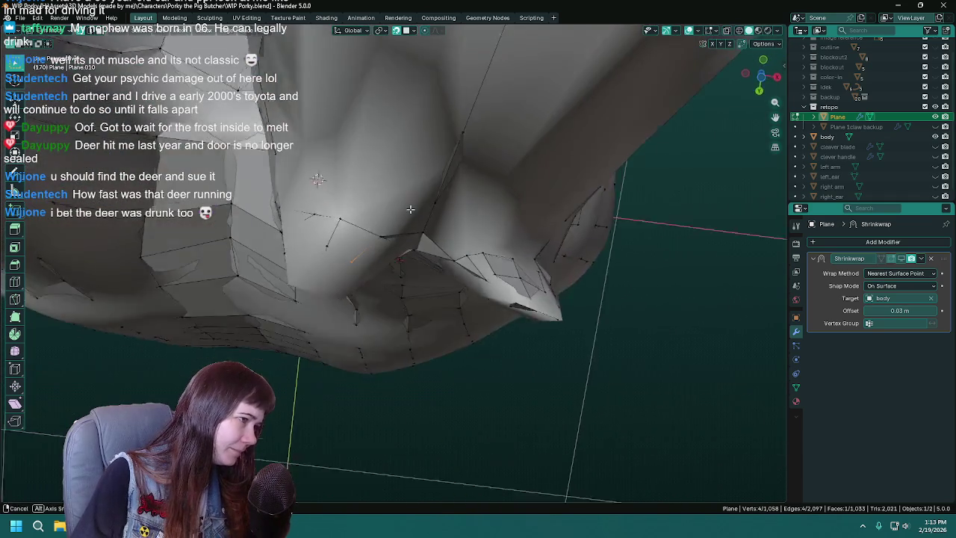
{"action": "mouse_move", "coordinate": [568, 269]}
{"action": "middle_mouse_down"}
{"action": "mouse_move", "coordinate": [606, 288]}
{"action": "mouse_move", "coordinate": [523, 277]}
{"action": "mouse_move", "coordinate": [493, 224]}
{"action": "middle_mouse_up"}
{"action": "key", "text": "ctrl+s"}
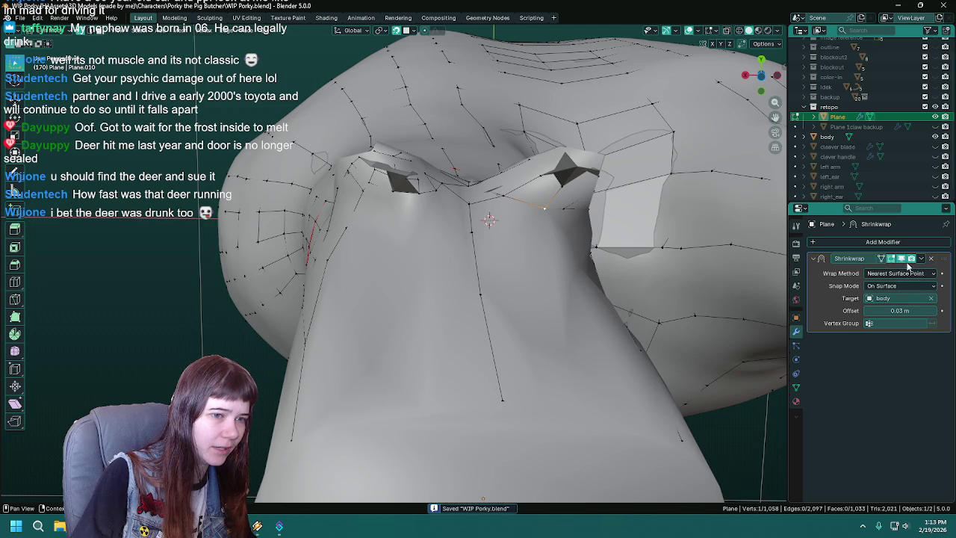
{"action": "middle_click_drag", "start_coordinate": [776, 262], "coordinate": [805, 275]}
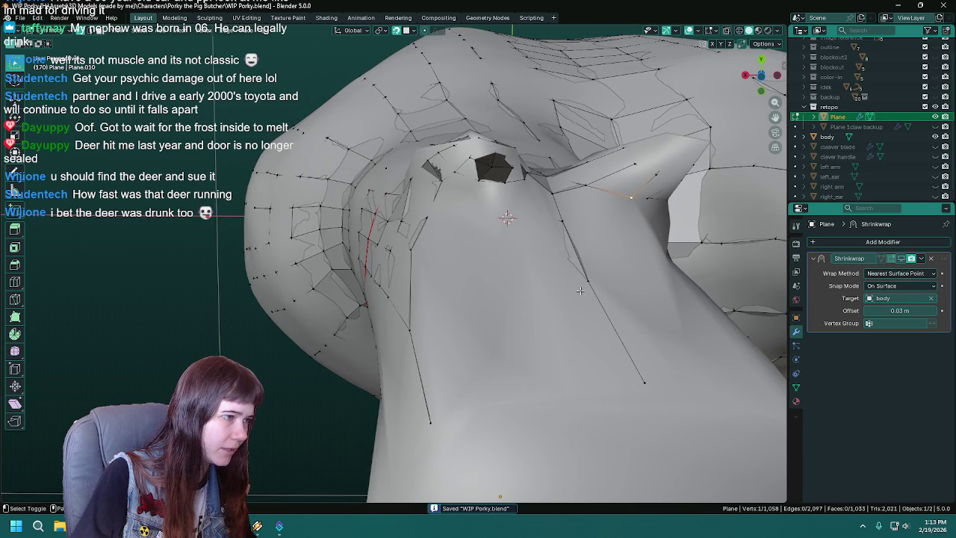
Enable the Shrinkwrap On Cage toggle and hide the body mesh
{"action": "left_click", "coordinate": [891, 258]}
{"action": "left_click", "coordinate": [935, 137]}
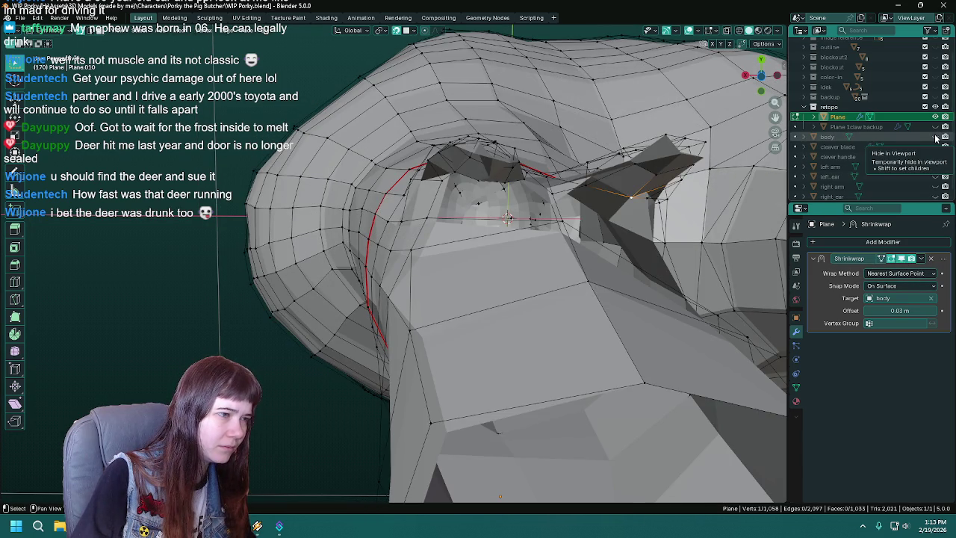
{"action": "mouse_move", "coordinate": [523, 299]}
{"action": "middle_mouse_down"}
{"action": "mouse_move", "coordinate": [397, 305]}
{"action": "mouse_move", "coordinate": [506, 358]}
{"action": "mouse_move", "coordinate": [465, 167]}
{"action": "mouse_move", "coordinate": [422, 149]}
{"action": "middle_mouse_up"}
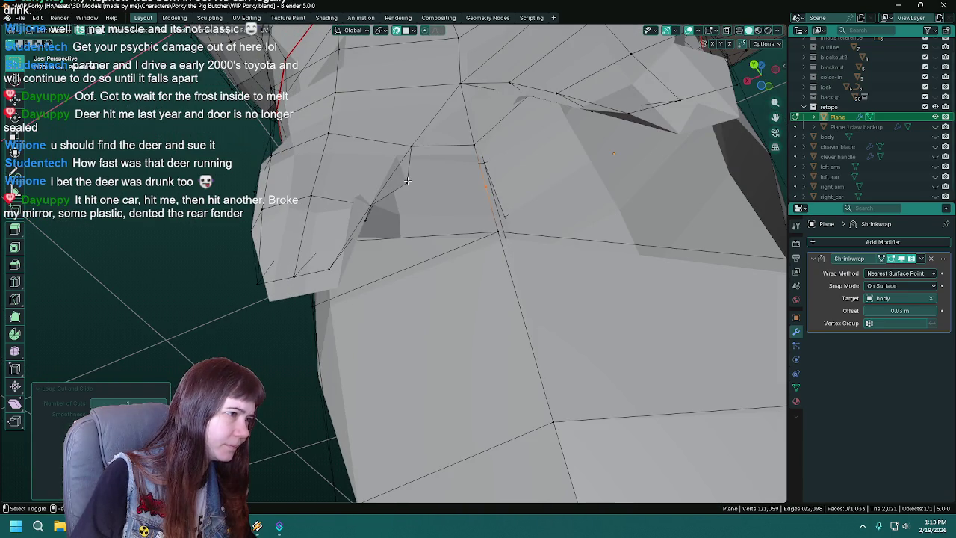
Fill a trial face at the selected vertices, undo it, deselect, and save
{"action": "left_click", "coordinate": [422, 149], "text": "shift"}
{"action": "key", "text": "f"}
{"action": "mouse_move", "coordinate": [479, 177]}
{"action": "middle_mouse_down"}
{"action": "mouse_move", "coordinate": [362, 243]}
{"action": "mouse_move", "coordinate": [495, 267]}
{"action": "mouse_move", "coordinate": [466, 282]}
{"action": "middle_mouse_up"}
{"action": "key", "text": "ctrl+z"}
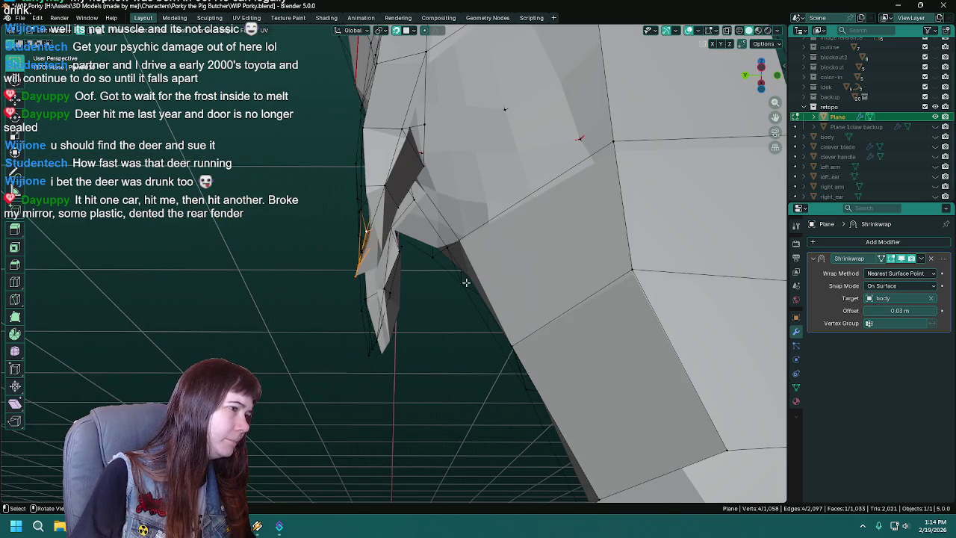
{"action": "left_click", "coordinate": [443, 365]}
{"action": "mouse_move", "coordinate": [443, 365]}
{"action": "middle_mouse_down"}
{"action": "mouse_move", "coordinate": [418, 316]}
{"action": "mouse_move", "coordinate": [430, 257]}
{"action": "mouse_move", "coordinate": [478, 224]}
{"action": "middle_mouse_up"}
{"action": "key", "text": "ctrl+s"}
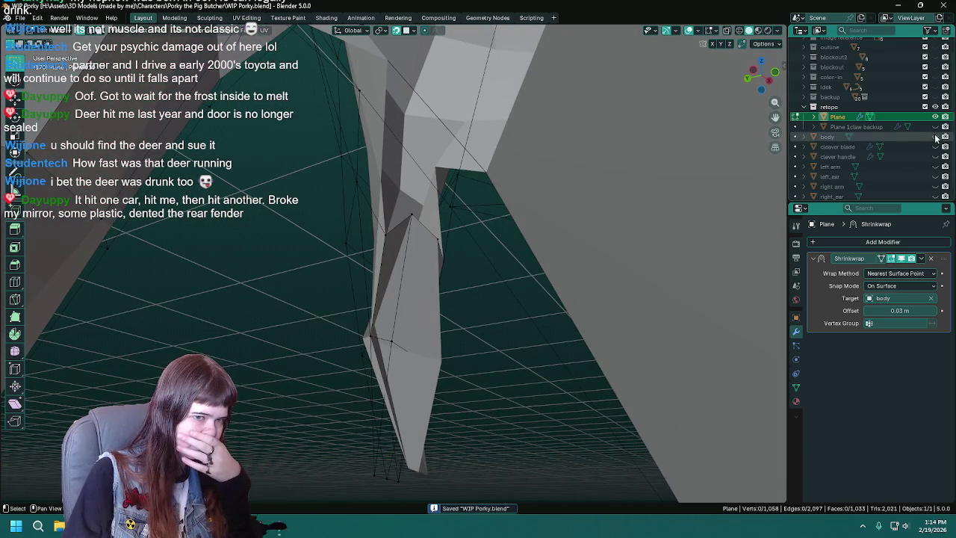
Unhide the body mesh and inspect the underside
{"action": "left_click", "coordinate": [935, 137]}
{"action": "middle_click_drag", "start_coordinate": [575, 277], "coordinate": [436, 214]}
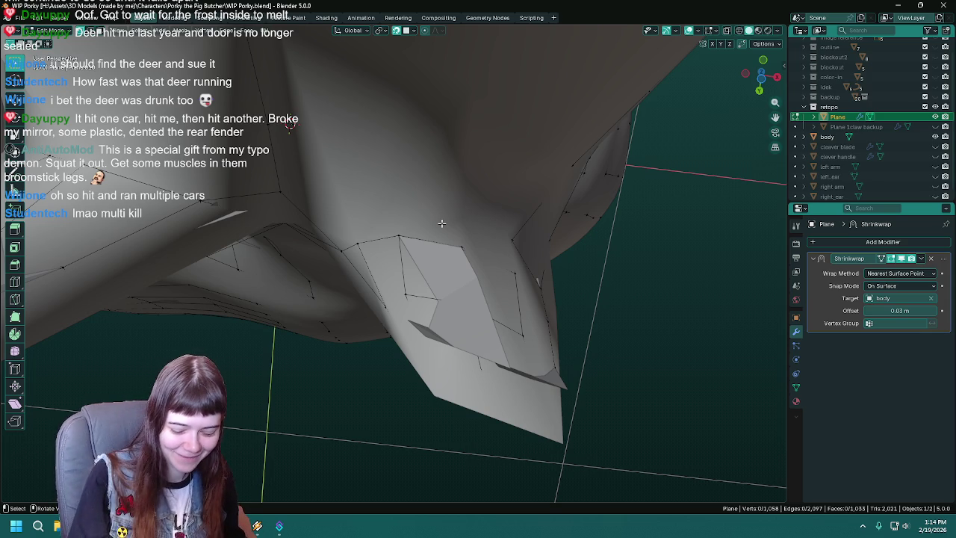
{"action": "mouse_move", "coordinate": [484, 294]}
{"action": "middle_mouse_down"}
{"action": "mouse_move", "coordinate": [523, 314]}
{"action": "mouse_move", "coordinate": [534, 308]}
{"action": "middle_mouse_up"}
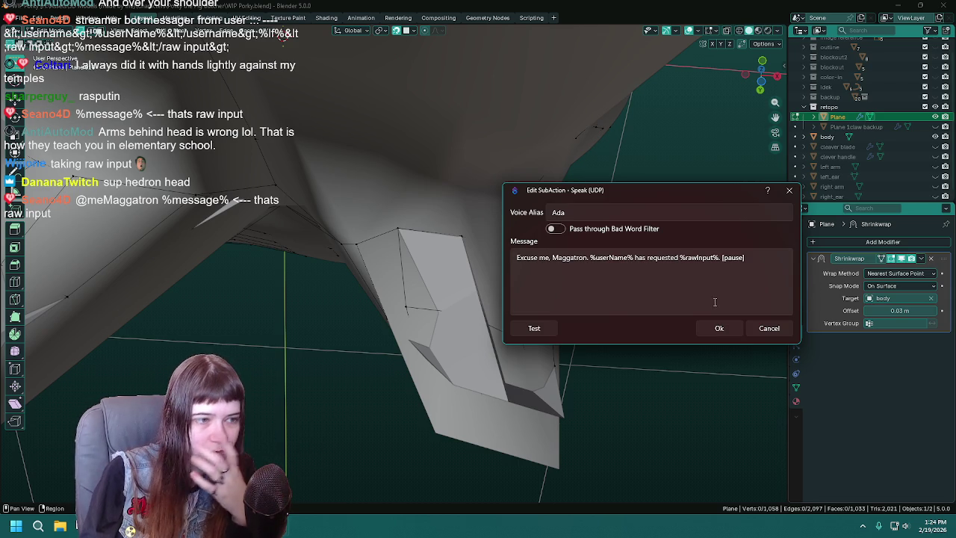
Select %rawInput% in the Speak (UDP) message and confirm with Ok
{"action": "left_click_drag", "start_coordinate": [678, 257], "coordinate": [686, 257]}
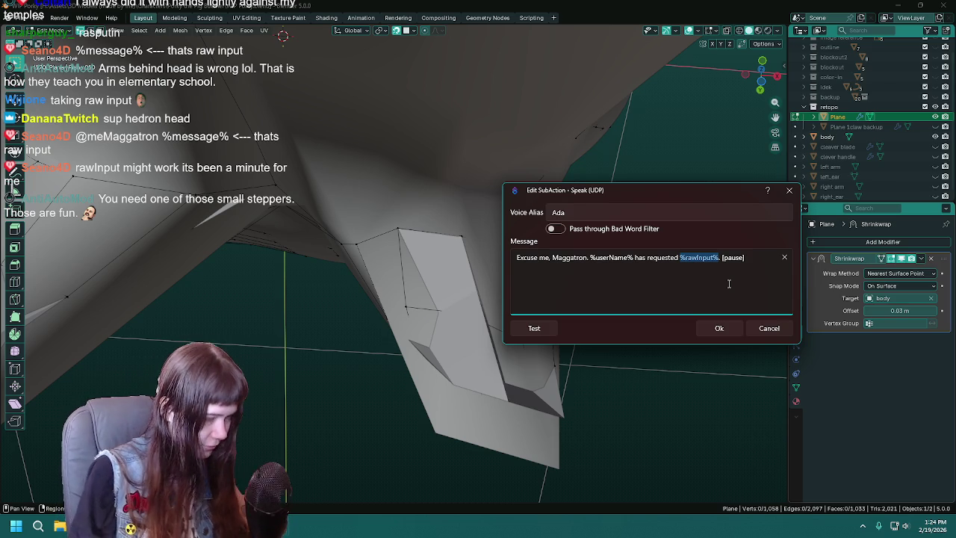
{"action": "left_click", "coordinate": [688, 257]}
{"action": "left_click", "coordinate": [719, 328]}
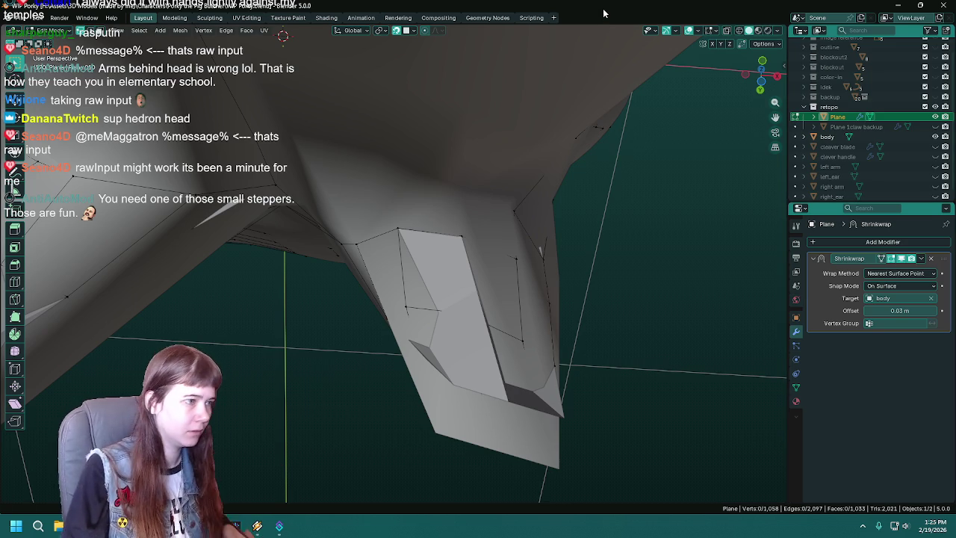
Hide the body mesh and toggle the Shrinkwrap on-cage display for the low-poly mesh
{"action": "mouse_move", "coordinate": [464, 224]}
{"action": "middle_mouse_down"}
{"action": "mouse_move", "coordinate": [432, 236]}
{"action": "mouse_move", "coordinate": [433, 252]}
{"action": "mouse_move", "coordinate": [548, 286]}
{"action": "mouse_move", "coordinate": [486, 311]}
{"action": "middle_mouse_up"}
{"action": "left_click", "coordinate": [468, 322]}
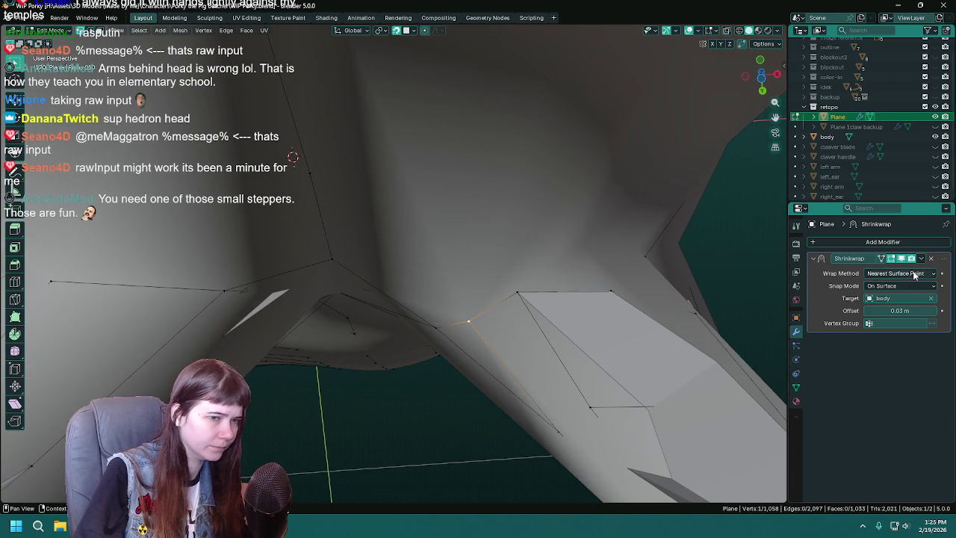
{"action": "left_click", "coordinate": [935, 136]}
{"action": "mouse_move", "coordinate": [463, 321]}
{"action": "middle_mouse_down"}
{"action": "mouse_move", "coordinate": [534, 357]}
{"action": "mouse_move", "coordinate": [526, 329]}
{"action": "mouse_move", "coordinate": [538, 310]}
{"action": "mouse_move", "coordinate": [418, 312]}
{"action": "mouse_move", "coordinate": [462, 267]}
{"action": "middle_mouse_up"}
{"action": "left_click", "coordinate": [902, 259]}
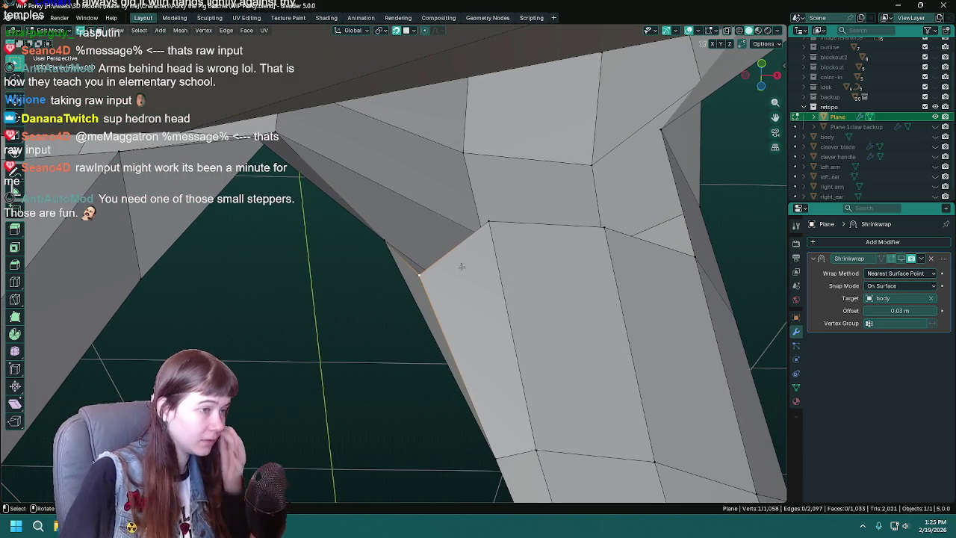
{"action": "mouse_move", "coordinate": [462, 267]}
{"action": "middle_mouse_down"}
{"action": "mouse_move", "coordinate": [443, 235]}
{"action": "mouse_move", "coordinate": [550, 284]}
{"action": "mouse_move", "coordinate": [362, 248]}
{"action": "mouse_move", "coordinate": [399, 272]}
{"action": "middle_mouse_up"}
{"action": "left_click", "coordinate": [395, 306]}
{"action": "mouse_move", "coordinate": [396, 307]}
{"action": "middle_mouse_down"}
{"action": "mouse_move", "coordinate": [348, 270]}
{"action": "mouse_move", "coordinate": [313, 280]}
{"action": "mouse_move", "coordinate": [424, 298]}
{"action": "mouse_move", "coordinate": [450, 269]}
{"action": "middle_mouse_up"}
{"action": "key", "text": "ctrl+s"}
Select two vertices at the leg seam and merge them At Last
{"action": "left_click", "coordinate": [552, 267]}
{"action": "mouse_move", "coordinate": [553, 267]}
{"action": "middle_mouse_down"}
{"action": "mouse_move", "coordinate": [445, 273]}
{"action": "mouse_move", "coordinate": [448, 239]}
{"action": "middle_mouse_up"}
{"action": "key", "text": "ctrl+s"}
{"action": "left_click", "coordinate": [445, 222], "text": "shift"}
{"action": "key", "text": "m"}
{"action": "left_click", "coordinate": [524, 296]}
{"action": "mouse_move", "coordinate": [524, 296]}
{"action": "middle_mouse_down"}
{"action": "mouse_move", "coordinate": [406, 291]}
{"action": "mouse_move", "coordinate": [542, 245]}
{"action": "mouse_move", "coordinate": [426, 250]}
{"action": "mouse_move", "coordinate": [339, 295]}
{"action": "mouse_move", "coordinate": [368, 288]}
{"action": "middle_mouse_up"}
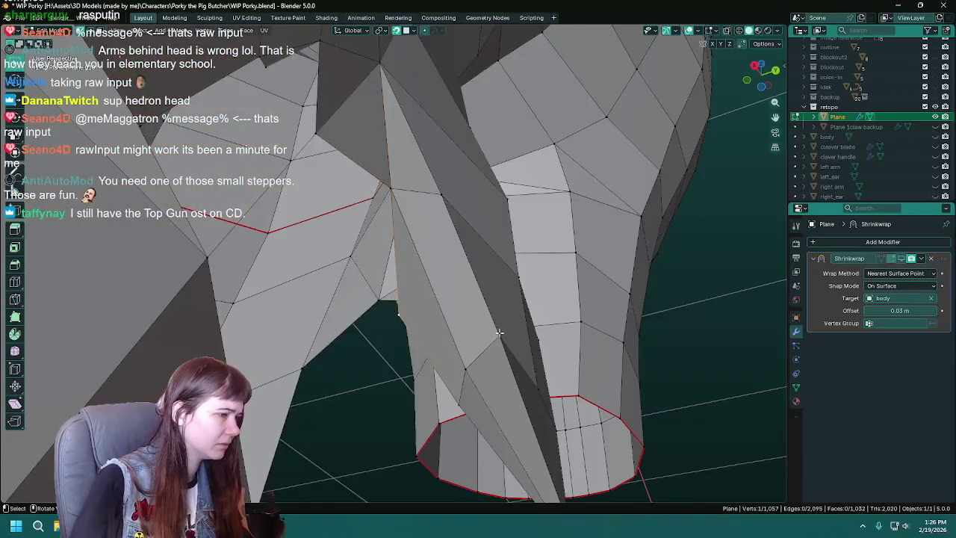
{"action": "mouse_move", "coordinate": [448, 313]}
{"action": "middle_mouse_down"}
{"action": "mouse_move", "coordinate": [525, 337]}
{"action": "mouse_move", "coordinate": [434, 312]}
{"action": "mouse_move", "coordinate": [502, 374]}
{"action": "mouse_move", "coordinate": [528, 316]}
{"action": "middle_mouse_up"}
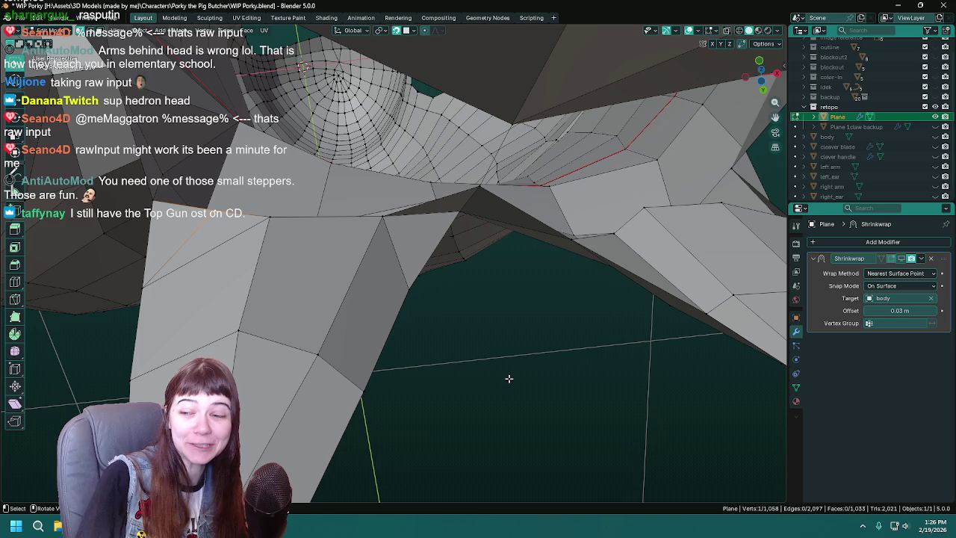
Dissolve the selected vertex on the leg mesh and save the Porky file
{"action": "mouse_move", "coordinate": [509, 378]}
{"action": "middle_mouse_down"}
{"action": "mouse_move", "coordinate": [482, 327]}
{"action": "mouse_move", "coordinate": [518, 324]}
{"action": "middle_mouse_up"}
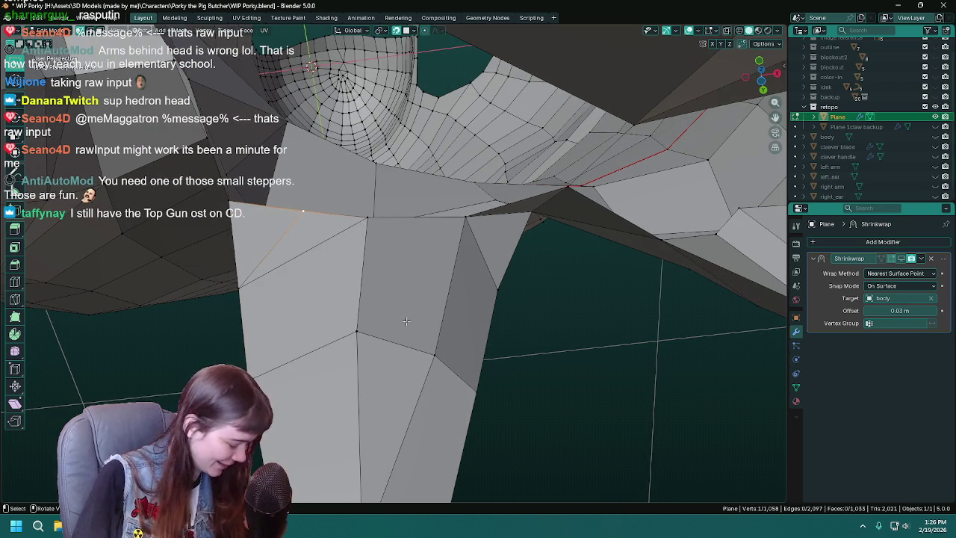
{"action": "key", "text": "x"}
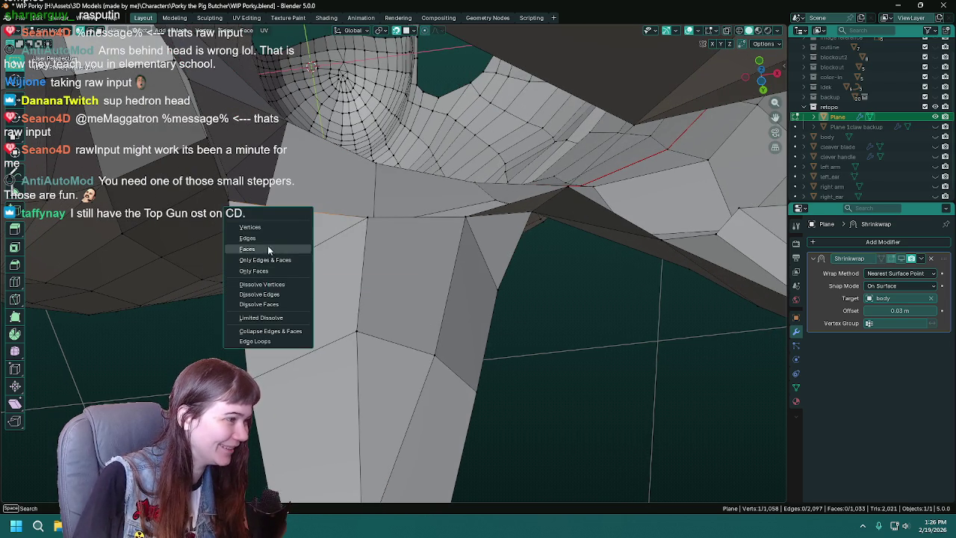
{"action": "left_click", "coordinate": [263, 285]}
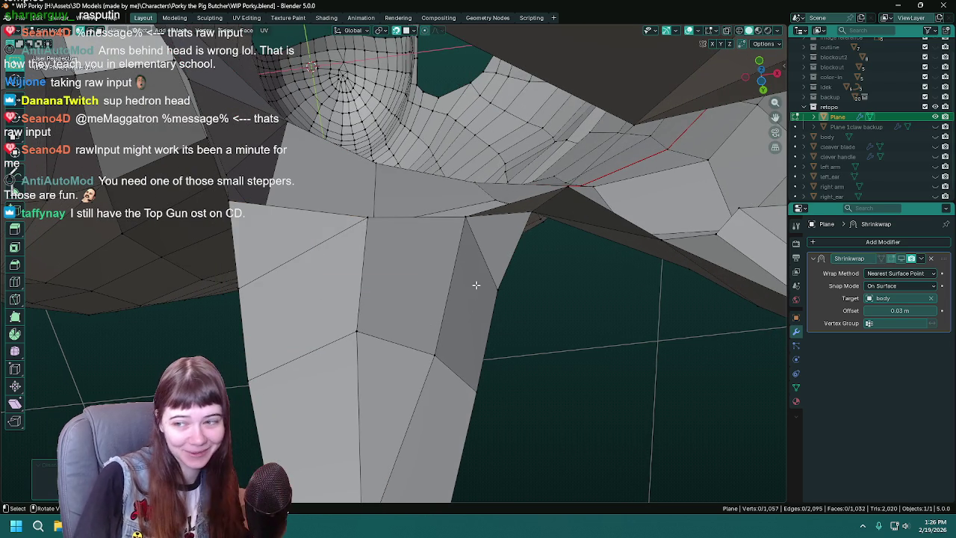
{"action": "key", "text": "ctrl+s"}
Inspect the retopology mesh from a new angle and save again
{"action": "mouse_move", "coordinate": [476, 284]}
{"action": "middle_mouse_down"}
{"action": "mouse_move", "coordinate": [542, 261]}
{"action": "mouse_move", "coordinate": [493, 273]}
{"action": "mouse_move", "coordinate": [557, 241]}
{"action": "mouse_move", "coordinate": [577, 245]}
{"action": "mouse_move", "coordinate": [504, 220]}
{"action": "mouse_move", "coordinate": [410, 278]}
{"action": "middle_mouse_up"}
{"action": "scroll", "coordinate": [493, 274], "scroll_direction": "up", "scroll_amount": 5}
{"action": "scroll", "coordinate": [410, 277], "scroll_direction": "down", "scroll_amount": 4}
{"action": "scroll", "coordinate": [422, 235], "scroll_direction": "up", "scroll_amount": 1}
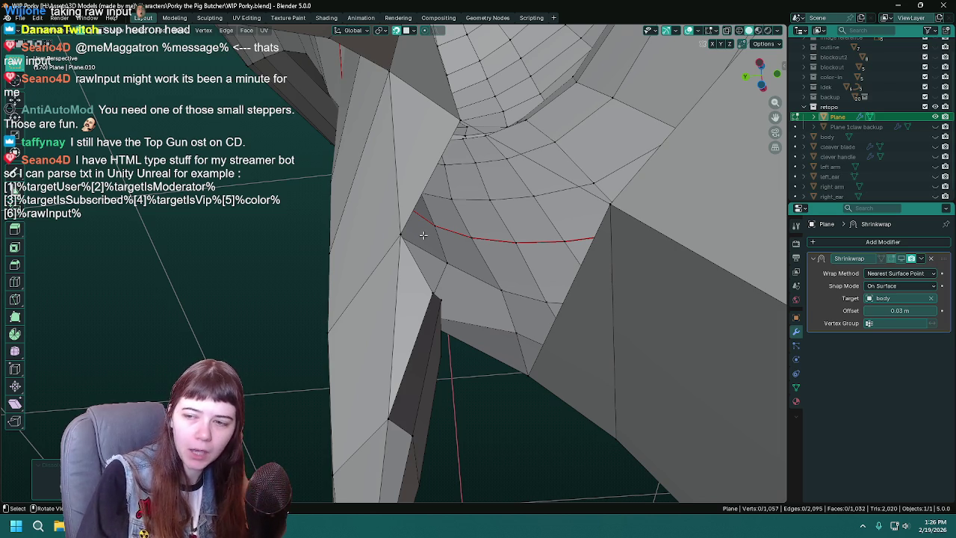
{"action": "mouse_move", "coordinate": [423, 234]}
{"action": "middle_mouse_down"}
{"action": "mouse_move", "coordinate": [496, 224]}
{"action": "mouse_move", "coordinate": [443, 264]}
{"action": "mouse_move", "coordinate": [465, 251]}
{"action": "middle_mouse_up"}
{"action": "key", "text": "ctrl+s"}
Select a retopology vertex and unhide the body mesh in the Outliner
{"action": "left_click", "coordinate": [422, 265]}
{"action": "mouse_move", "coordinate": [565, 231]}
{"action": "middle_mouse_down"}
{"action": "mouse_move", "coordinate": [414, 295]}
{"action": "mouse_move", "coordinate": [482, 228]}
{"action": "middle_mouse_up"}
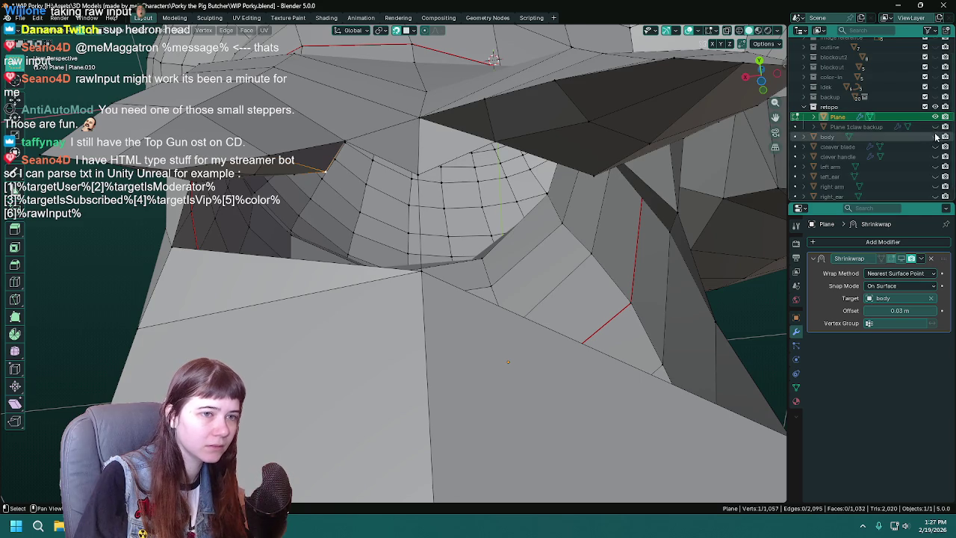
{"action": "left_click", "coordinate": [936, 136]}
{"action": "mouse_move", "coordinate": [499, 273]}
{"action": "middle_mouse_down"}
{"action": "mouse_move", "coordinate": [410, 185]}
{"action": "mouse_move", "coordinate": [371, 223]}
{"action": "mouse_move", "coordinate": [404, 217]}
{"action": "middle_mouse_up"}
Grab-move the selected vertex to a new position and save
{"action": "key", "text": "g"}
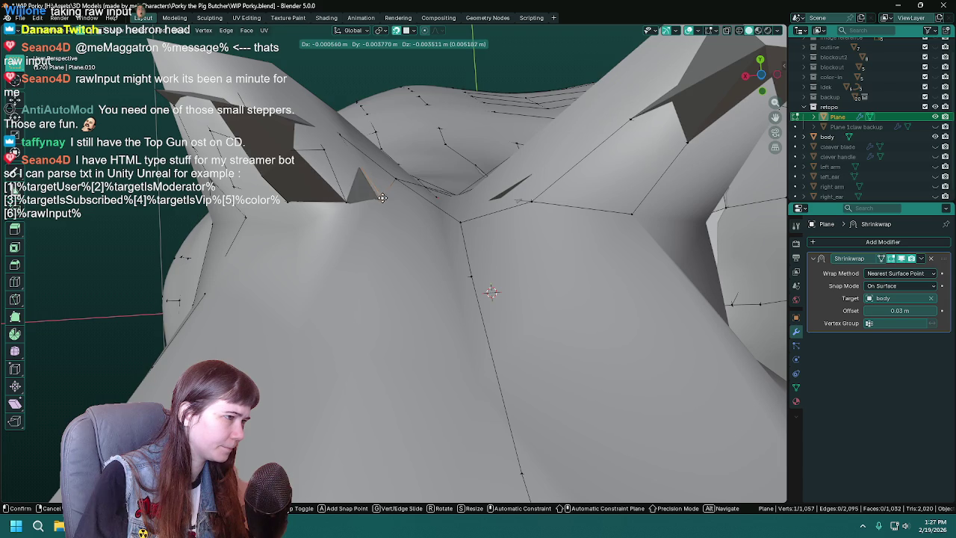
{"action": "left_click", "coordinate": [386, 201]}
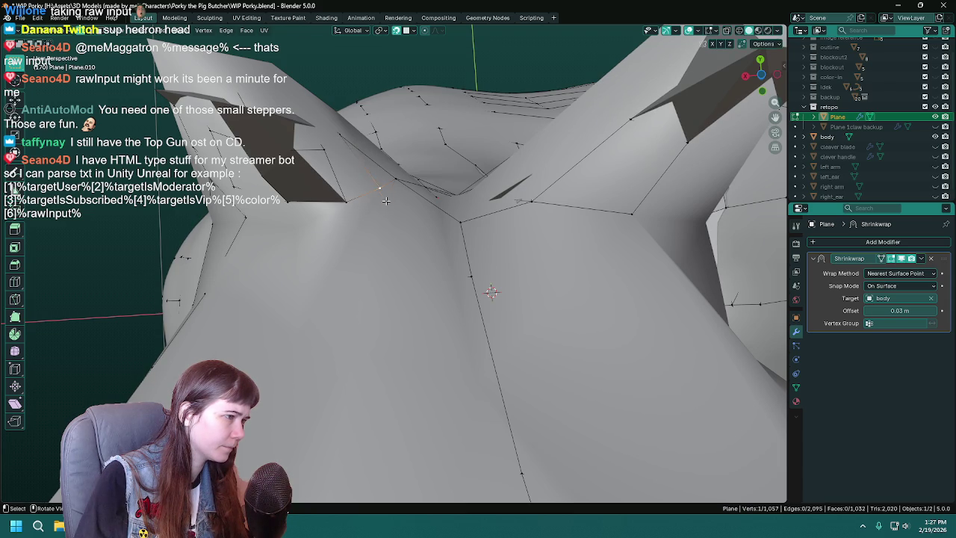
{"action": "middle_click_drag", "start_coordinate": [475, 216], "coordinate": [331, 200]}
{"action": "key", "text": "ctrl+s"}
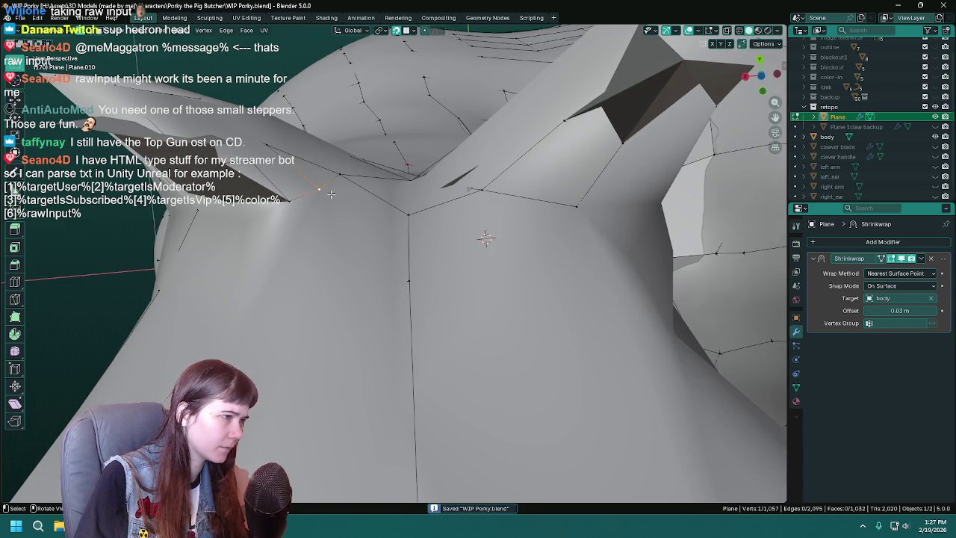
{"action": "key", "text": "g"}
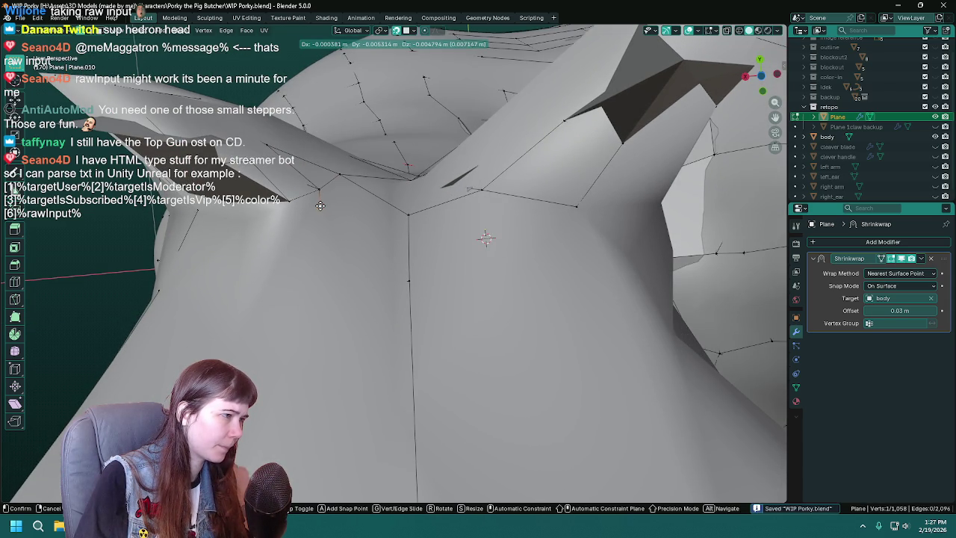
{"action": "left_click", "coordinate": [321, 206]}
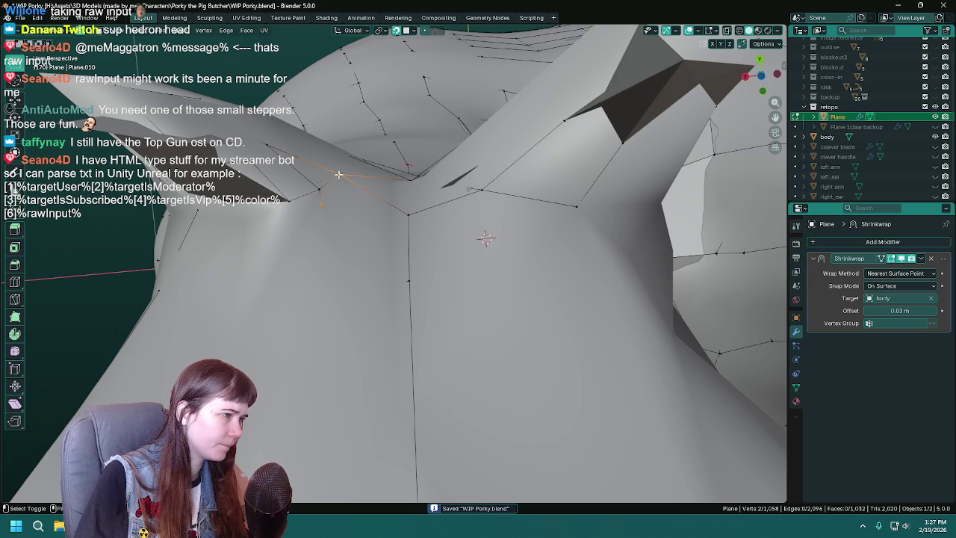
Select a vertex, save, and toggle the Shrinkwrap modifier's viewport display
{"action": "mouse_move", "coordinate": [414, 253]}
{"action": "middle_mouse_down"}
{"action": "mouse_move", "coordinate": [428, 335]}
{"action": "mouse_move", "coordinate": [458, 189]}
{"action": "middle_mouse_up"}
{"action": "left_click", "coordinate": [454, 190]}
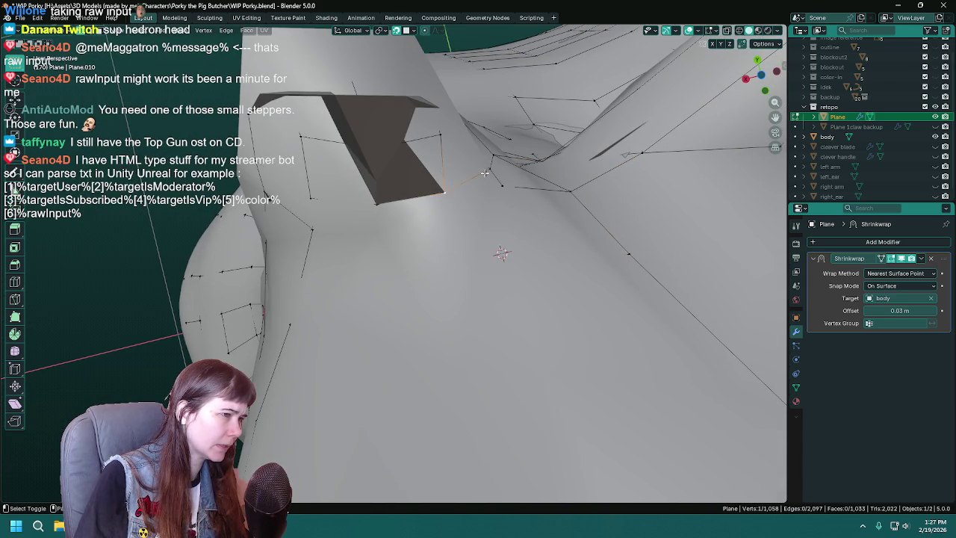
{"action": "mouse_move", "coordinate": [503, 187]}
{"action": "middle_mouse_down"}
{"action": "mouse_move", "coordinate": [482, 272]}
{"action": "mouse_move", "coordinate": [551, 232]}
{"action": "mouse_move", "coordinate": [413, 240]}
{"action": "mouse_move", "coordinate": [432, 168]}
{"action": "mouse_move", "coordinate": [418, 261]}
{"action": "mouse_move", "coordinate": [448, 284]}
{"action": "middle_mouse_up"}
{"action": "key", "text": "ctrl+s"}
{"action": "left_click", "coordinate": [375, 178]}
{"action": "left_click", "coordinate": [906, 258]}
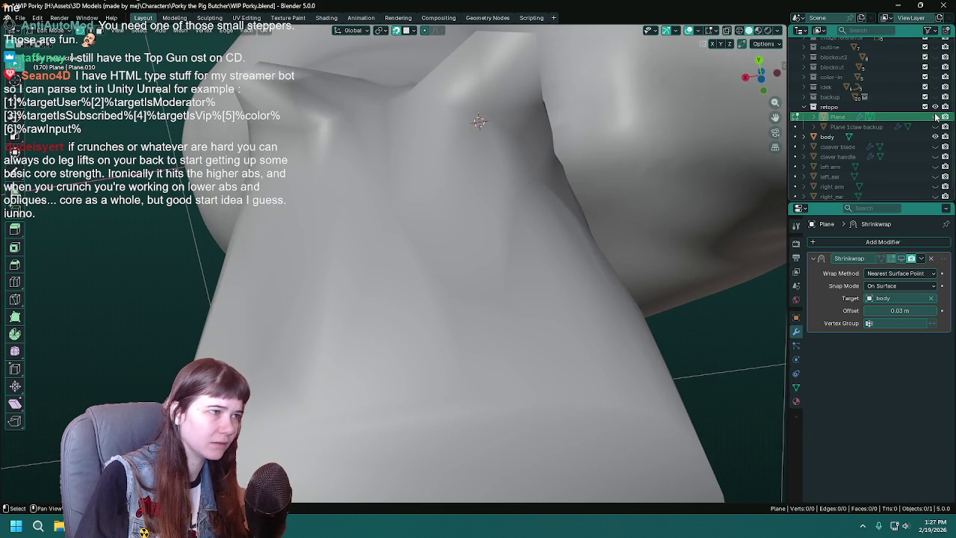
Hide the body mesh, merge a stray head vertex into its neighbour, and save
{"action": "left_click", "coordinate": [936, 137]}
{"action": "mouse_move", "coordinate": [448, 284]}
{"action": "middle_mouse_down"}
{"action": "mouse_move", "coordinate": [447, 221]}
{"action": "mouse_move", "coordinate": [427, 200]}
{"action": "middle_mouse_up"}
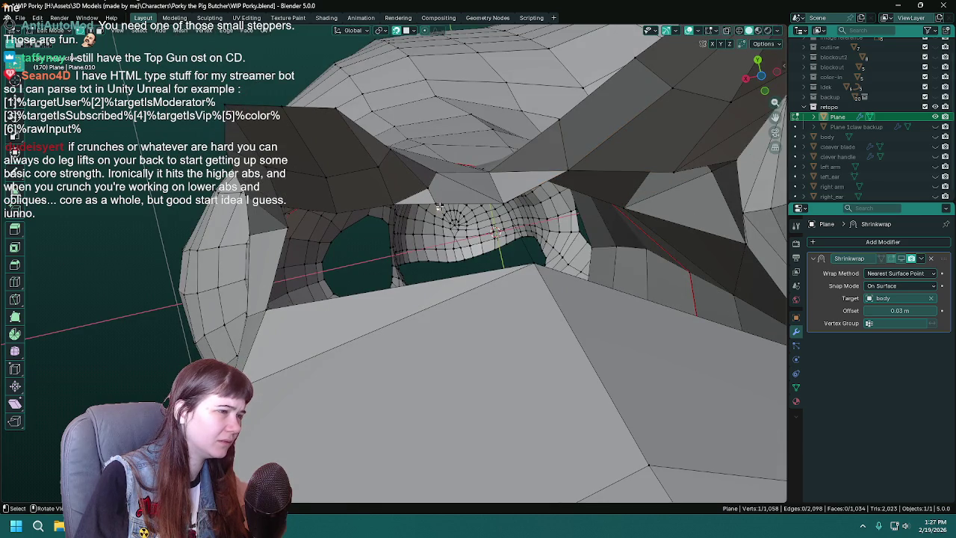
{"action": "middle_click_drag", "start_coordinate": [433, 201], "coordinate": [371, 169]}
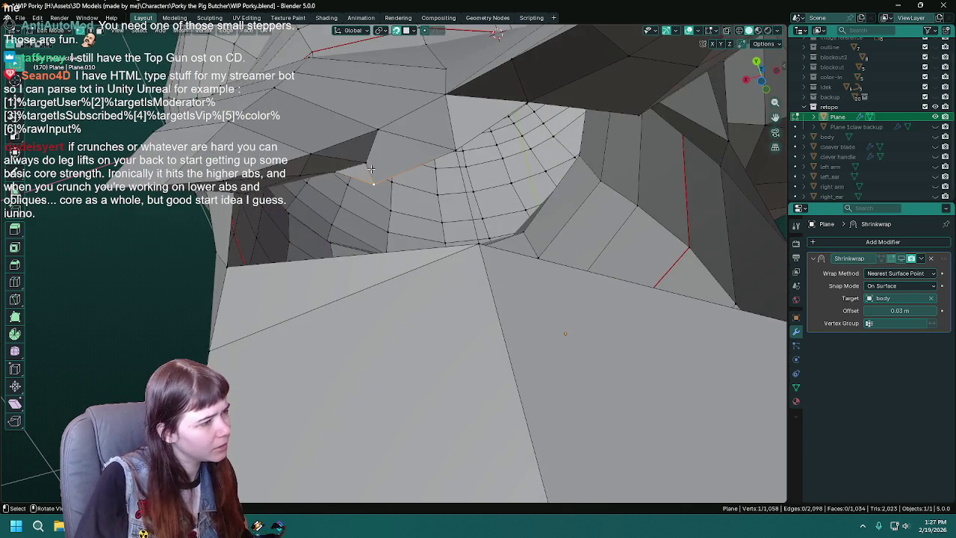
{"action": "left_click", "coordinate": [368, 163], "text": "shift"}
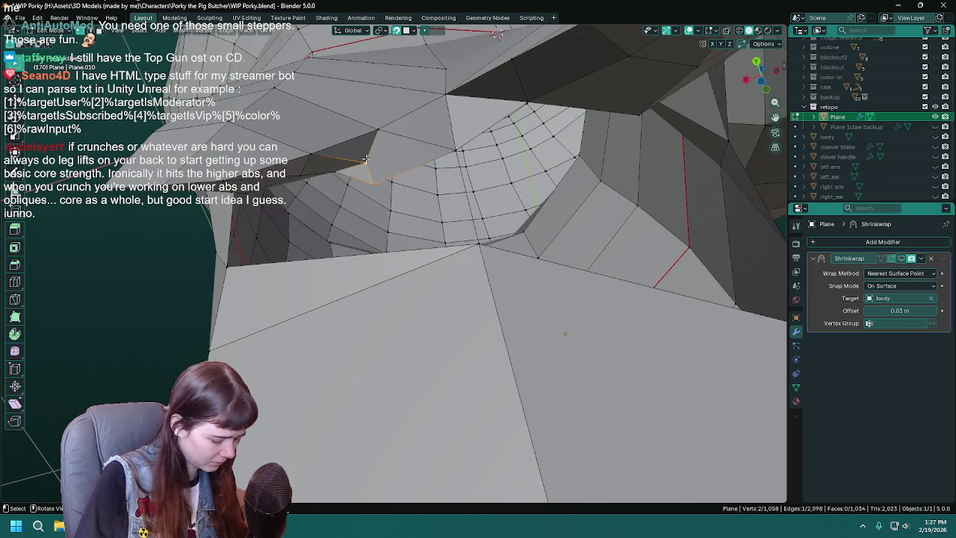
{"action": "key", "text": "m"}
{"action": "left_click", "coordinate": [369, 162]}
{"action": "mouse_move", "coordinate": [441, 165]}
{"action": "middle_mouse_down"}
{"action": "mouse_move", "coordinate": [414, 148]}
{"action": "mouse_move", "coordinate": [231, 264]}
{"action": "middle_mouse_up"}
{"action": "key", "text": "ctrl+s"}
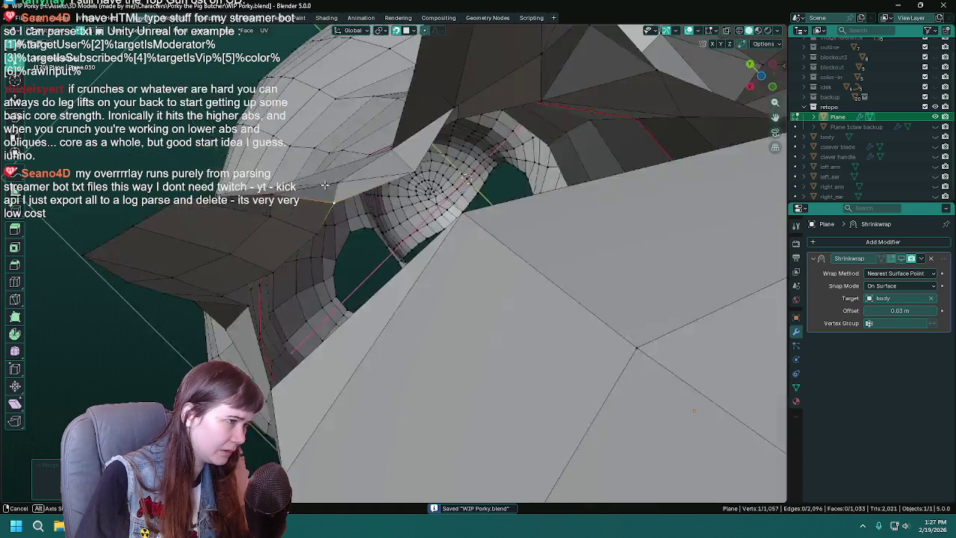
Join the two selected leg vertices with a new edge and select a corner vertex
{"action": "scroll", "coordinate": [231, 264], "scroll_direction": "up", "scroll_amount": 5}
{"action": "scroll", "coordinate": [369, 277], "scroll_direction": "down", "scroll_amount": 4}
{"action": "mouse_move", "coordinate": [369, 277]}
{"action": "middle_mouse_down"}
{"action": "mouse_move", "coordinate": [327, 246]}
{"action": "mouse_move", "coordinate": [330, 192]}
{"action": "middle_mouse_up"}
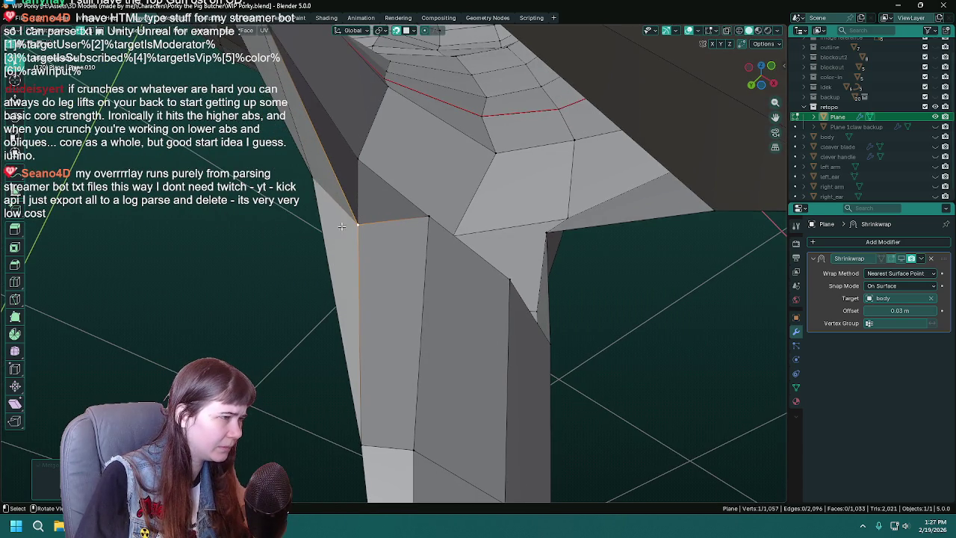
{"action": "middle_click_drag", "start_coordinate": [428, 249], "coordinate": [395, 233]}
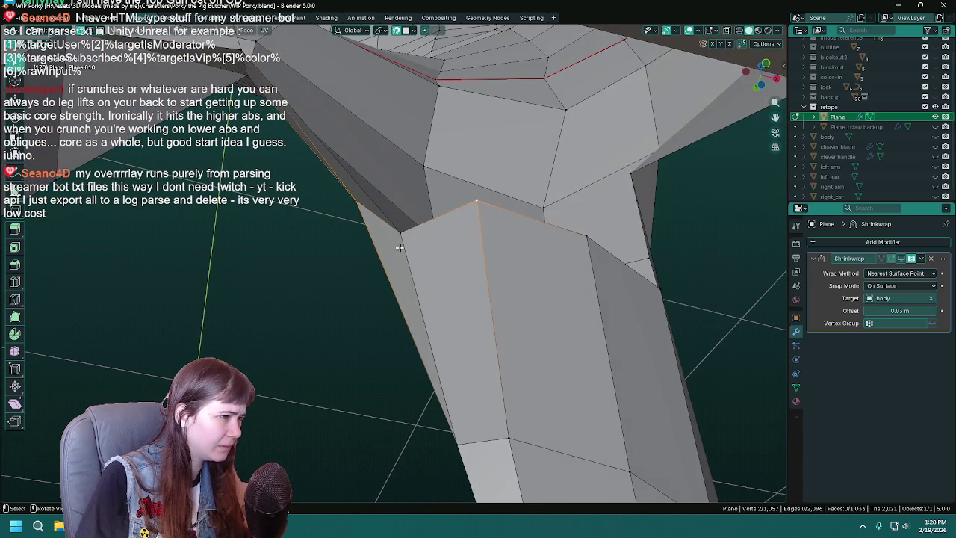
{"action": "key", "text": "f"}
{"action": "left_click", "coordinate": [395, 232]}
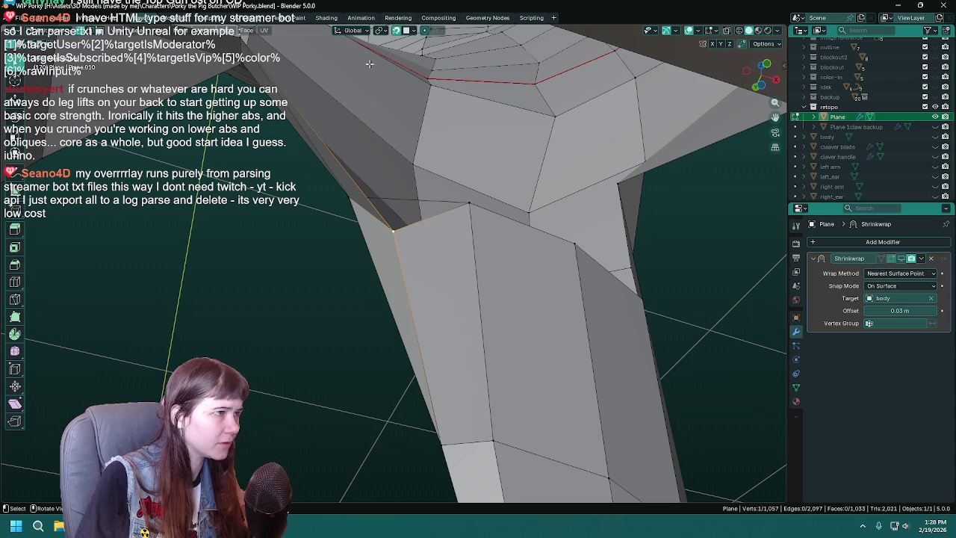
With snapping set to Edge Center, move the corner vertex up to the edge above
{"action": "left_click", "coordinate": [411, 30]}
{"action": "left_click", "coordinate": [402, 141]}
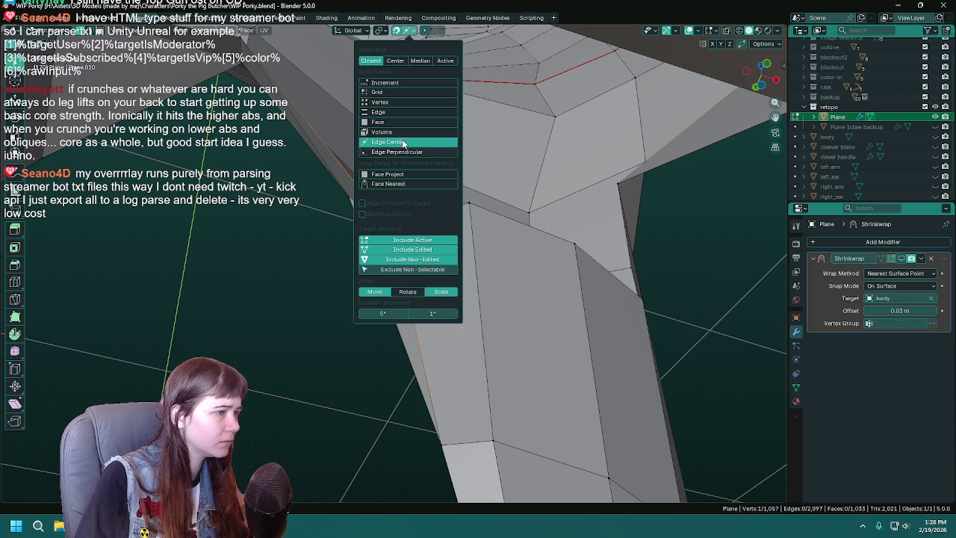
{"action": "key", "text": "g"}
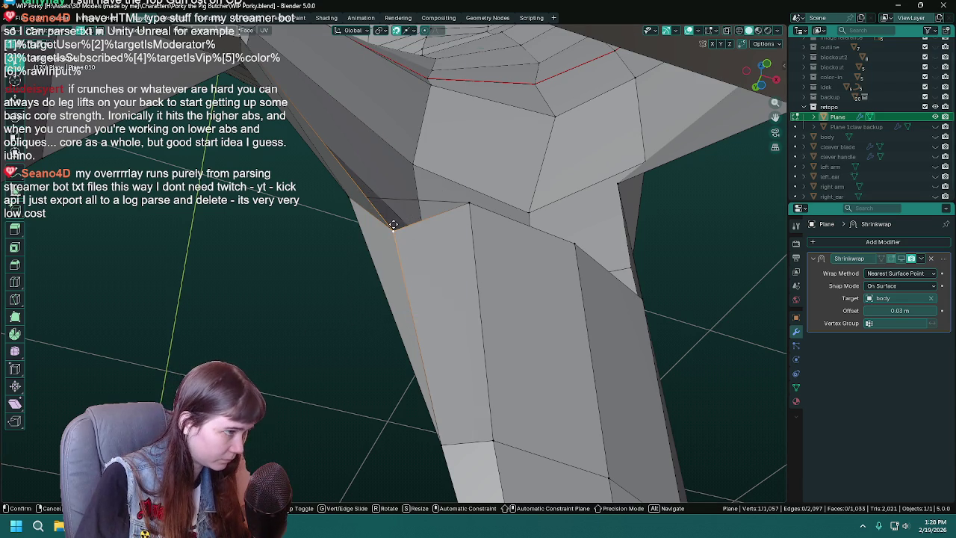
{"action": "key", "text": "Escape"}
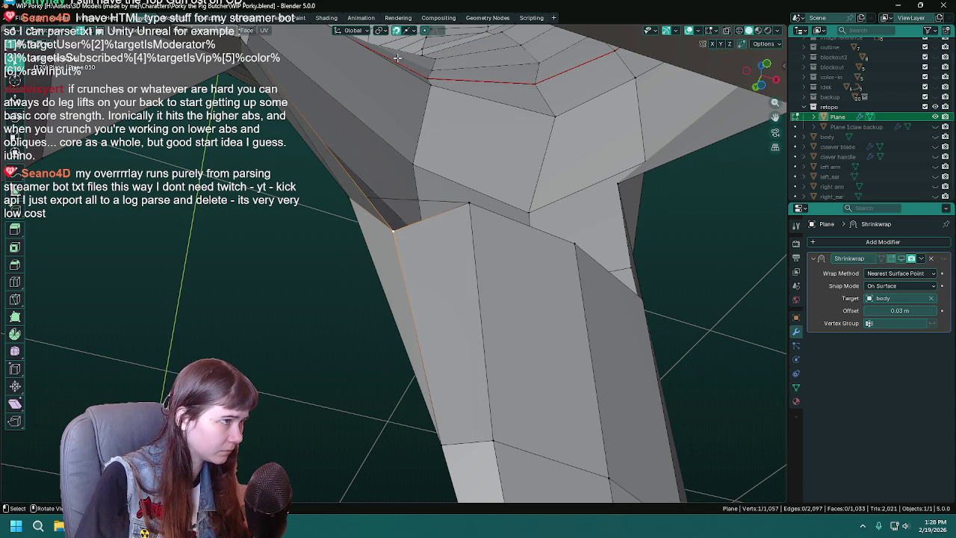
{"action": "middle_click_drag", "start_coordinate": [405, 35], "coordinate": [397, 77]}
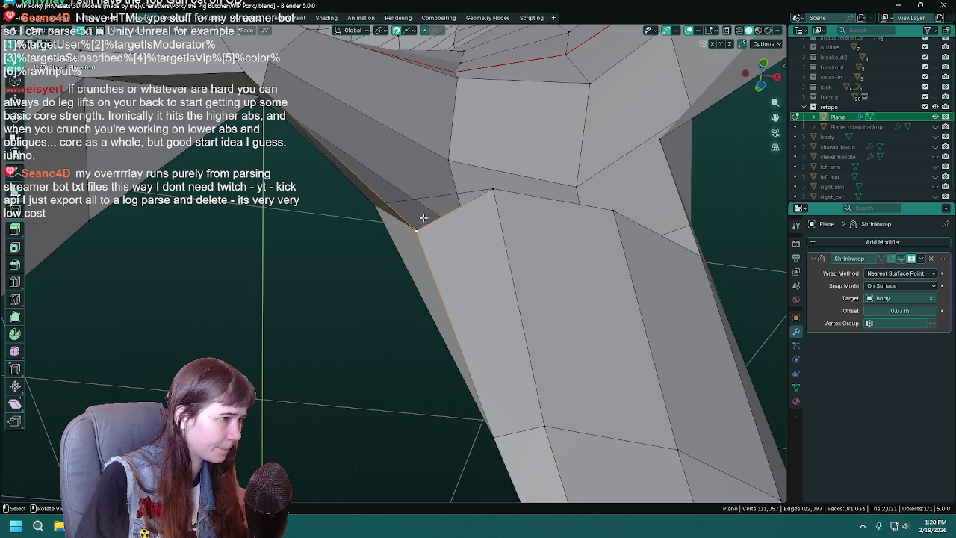
{"action": "key", "text": "g"}
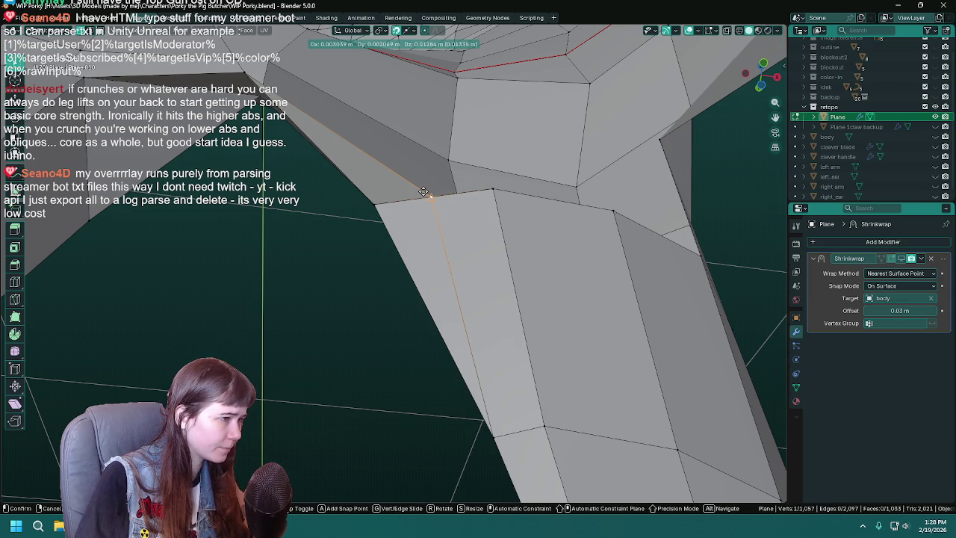
{"action": "left_click", "coordinate": [423, 192]}
Switch snapping back to Face and vertex-slide the corner vertex along its edge
{"action": "left_click", "coordinate": [407, 32]}
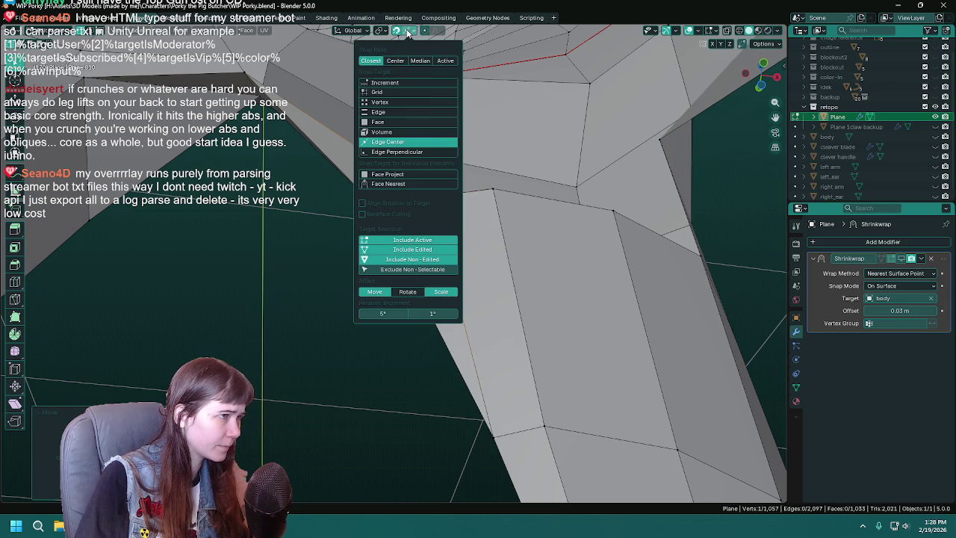
{"action": "left_click", "coordinate": [412, 123]}
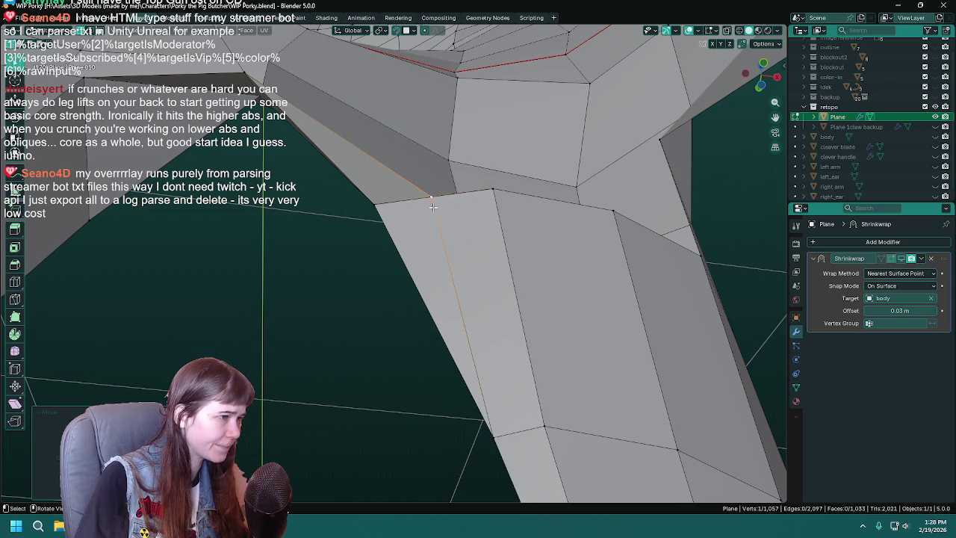
{"action": "key", "text": "g"}
{"action": "key", "text": "g"}
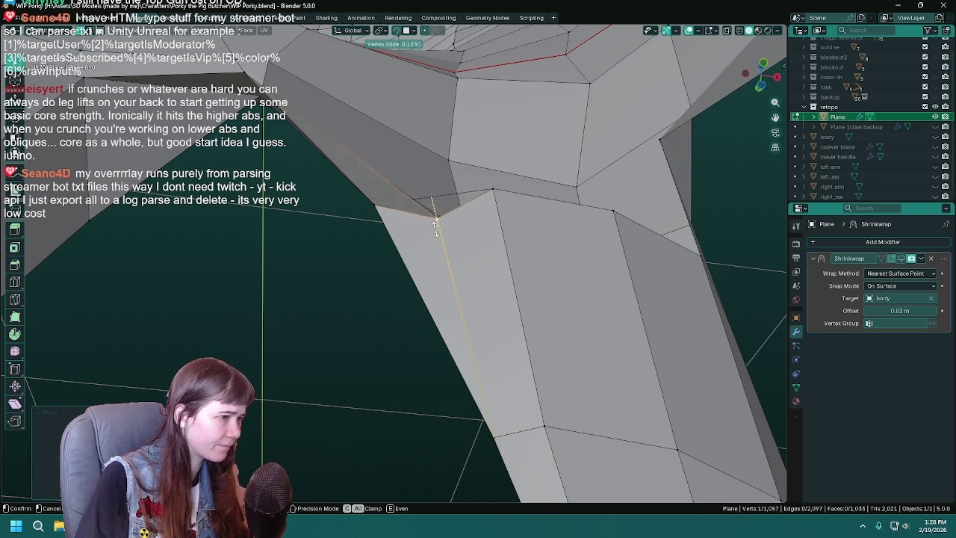
{"action": "left_click", "coordinate": [432, 213]}
Merge the selected vertices, save, then undo the merge
{"action": "mouse_move", "coordinate": [346, 314]}
{"action": "middle_mouse_down"}
{"action": "mouse_move", "coordinate": [271, 284]}
{"action": "mouse_move", "coordinate": [403, 329]}
{"action": "mouse_move", "coordinate": [545, 302]}
{"action": "mouse_move", "coordinate": [473, 310]}
{"action": "mouse_move", "coordinate": [530, 335]}
{"action": "mouse_move", "coordinate": [498, 342]}
{"action": "mouse_move", "coordinate": [462, 127]}
{"action": "mouse_move", "coordinate": [476, 183]}
{"action": "mouse_move", "coordinate": [450, 142]}
{"action": "mouse_move", "coordinate": [448, 154]}
{"action": "middle_mouse_up"}
{"action": "key", "text": "m"}
{"action": "left_click", "coordinate": [441, 112]}
{"action": "key", "text": "ctrl+s"}
{"action": "key", "text": "ctrl+z"}
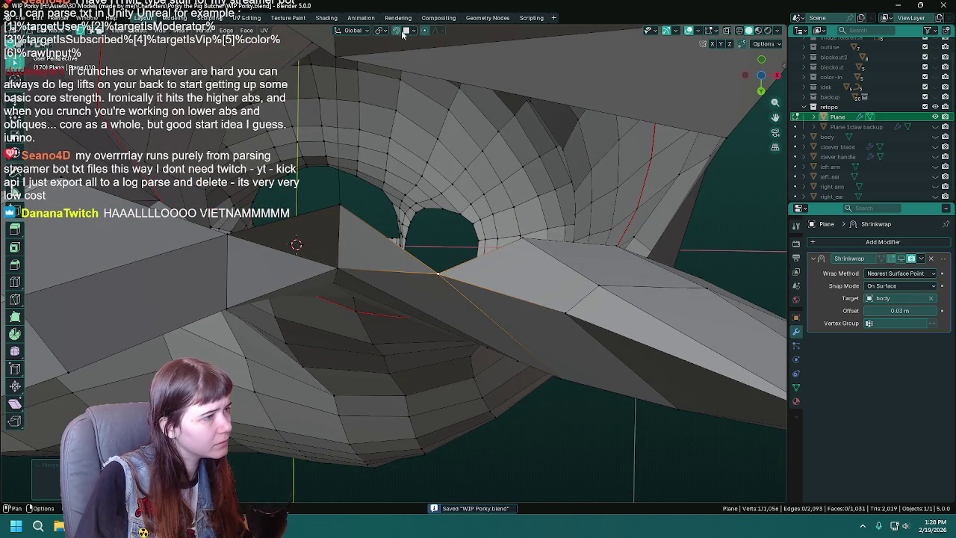
{"action": "mouse_move", "coordinate": [326, 351]}
{"action": "middle_mouse_down"}
{"action": "mouse_move", "coordinate": [396, 236]}
{"action": "mouse_move", "coordinate": [380, 288]}
{"action": "mouse_move", "coordinate": [552, 197]}
{"action": "middle_mouse_up"}
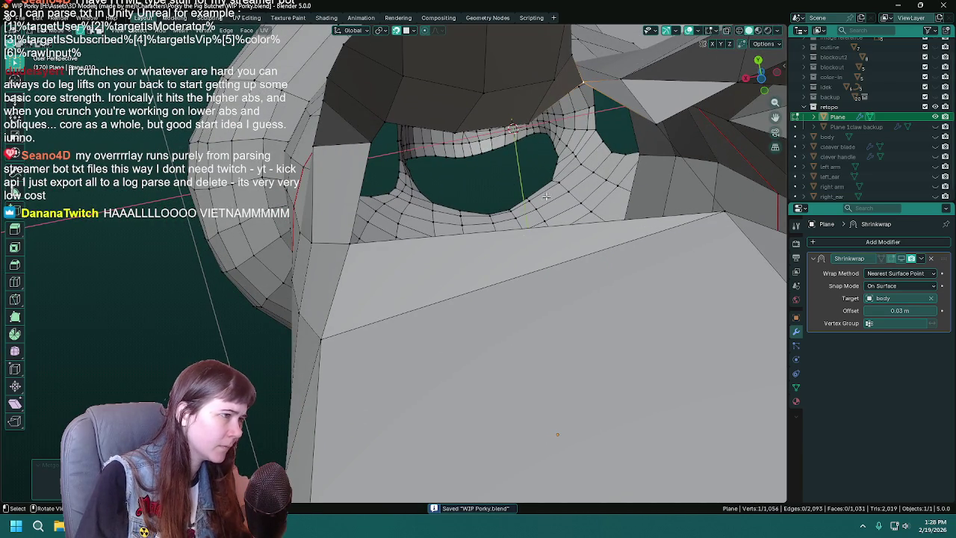
Fill triangle faces between vertices on either side of the leg gap
{"action": "left_click", "coordinate": [372, 139], "text": "shift"}
{"action": "left_click", "coordinate": [454, 133], "text": "shift"}
{"action": "key", "text": "f"}
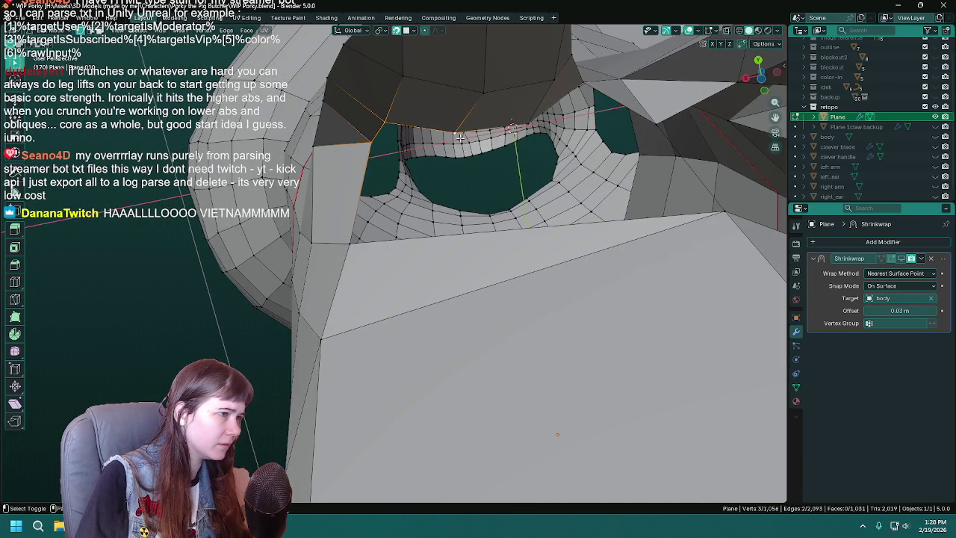
{"action": "middle_click_drag", "start_coordinate": [513, 186], "coordinate": [412, 119]}
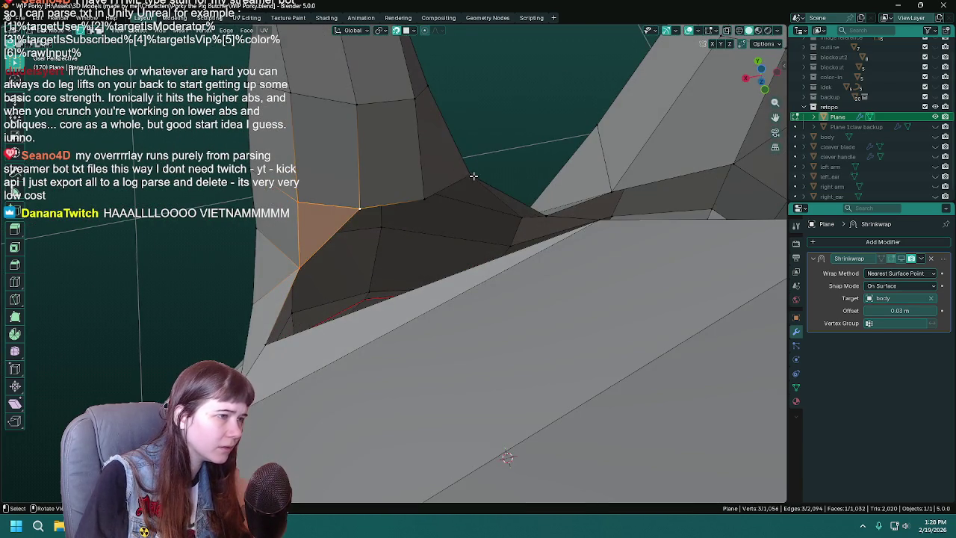
{"action": "left_click", "coordinate": [471, 176]}
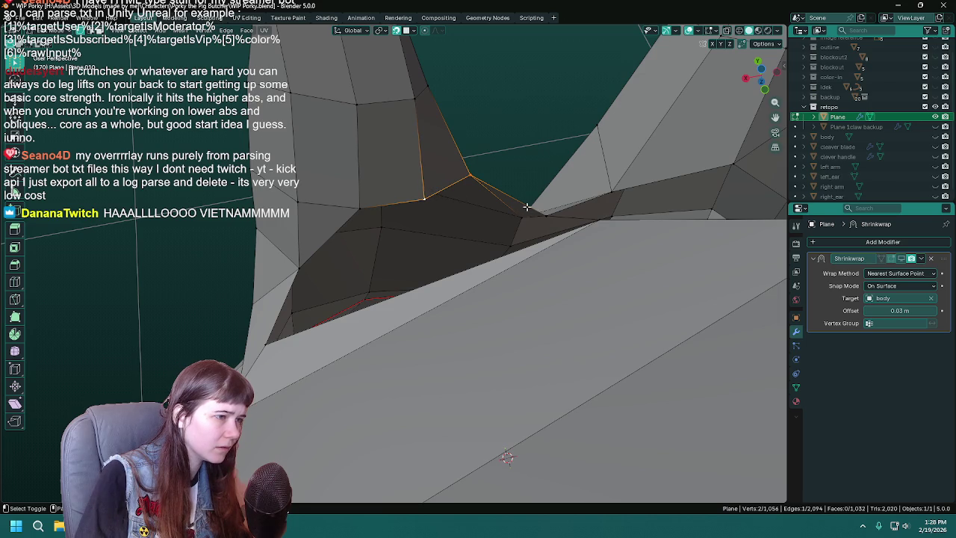
{"action": "key", "text": "f"}
{"action": "mouse_move", "coordinate": [543, 215]}
{"action": "middle_mouse_down"}
{"action": "mouse_move", "coordinate": [381, 293]}
{"action": "mouse_move", "coordinate": [428, 301]}
{"action": "mouse_move", "coordinate": [309, 295]}
{"action": "mouse_move", "coordinate": [341, 210]}
{"action": "middle_mouse_up"}
{"action": "key", "text": "Tab"}
{"action": "key", "text": "Tab"}
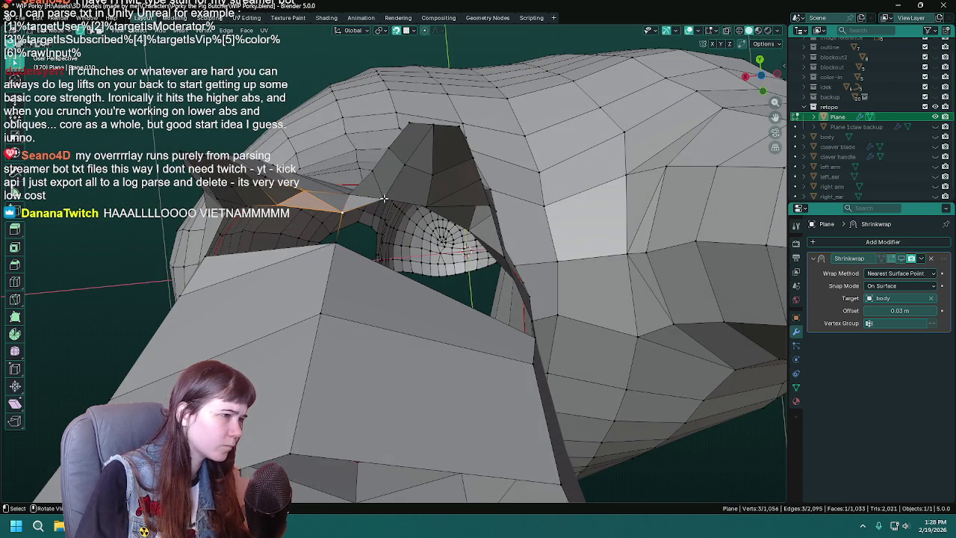
{"action": "key", "text": "f"}
Fill one more triangle across the gap and return to Object Mode
{"action": "mouse_move", "coordinate": [424, 201]}
{"action": "middle_mouse_down"}
{"action": "mouse_move", "coordinate": [461, 222]}
{"action": "mouse_move", "coordinate": [304, 307]}
{"action": "middle_mouse_up"}
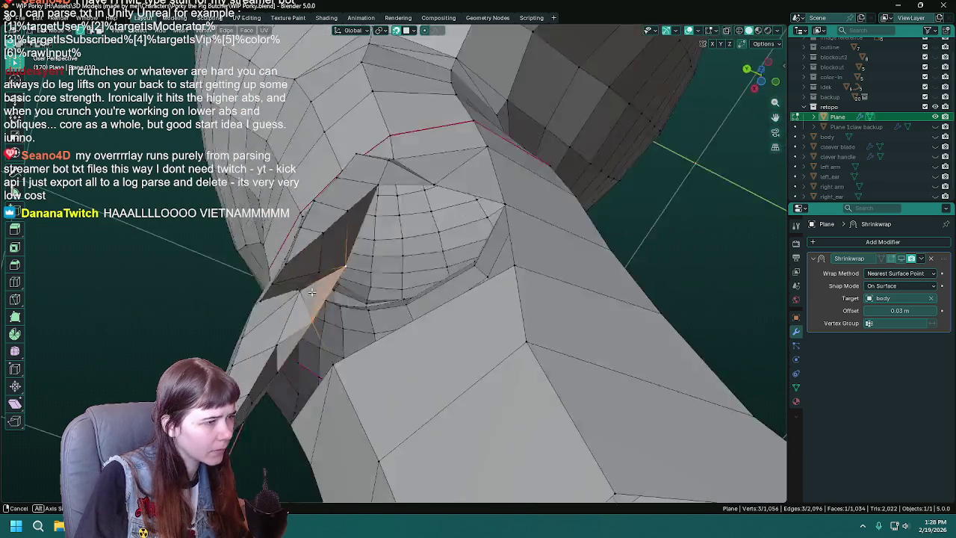
{"action": "left_click", "coordinate": [367, 172]}
{"action": "middle_click_drag", "start_coordinate": [367, 171], "coordinate": [405, 136]}
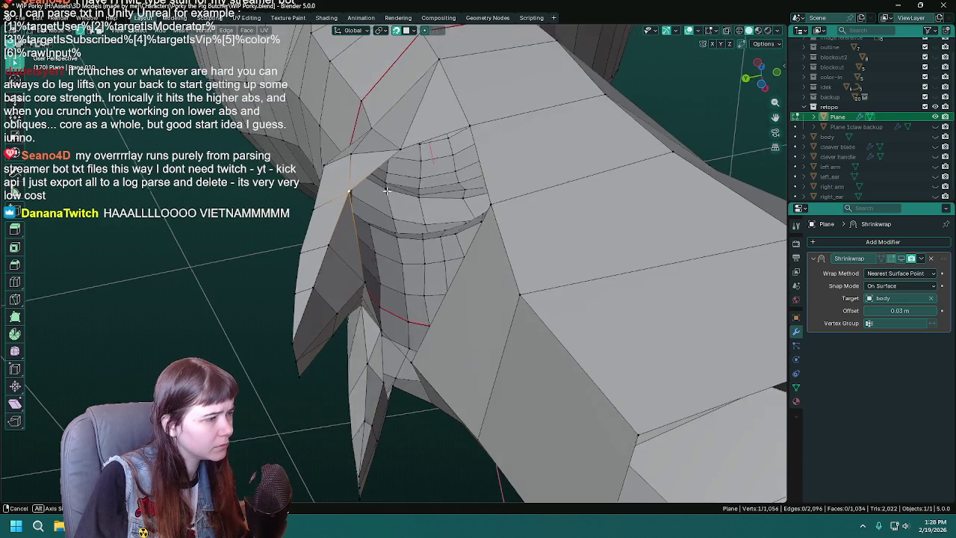
{"action": "left_click", "coordinate": [349, 291], "text": "shift"}
{"action": "key", "text": "f"}
{"action": "mouse_move", "coordinate": [350, 291]}
{"action": "middle_mouse_down"}
{"action": "mouse_move", "coordinate": [433, 265]}
{"action": "mouse_move", "coordinate": [495, 324]}
{"action": "mouse_move", "coordinate": [473, 277]}
{"action": "middle_mouse_up"}
{"action": "key", "text": "Tab"}
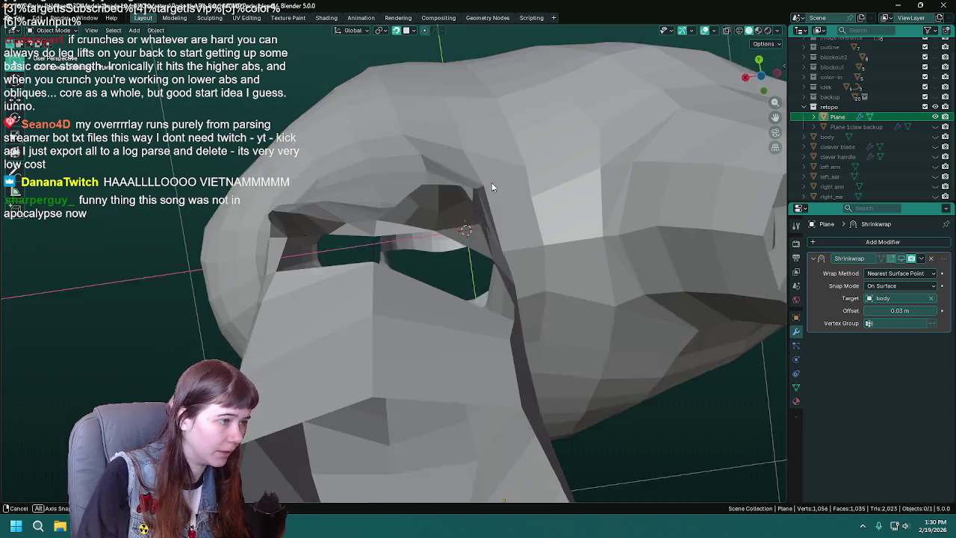
{"action": "mouse_move", "coordinate": [573, 197]}
{"action": "middle_mouse_down"}
{"action": "mouse_move", "coordinate": [492, 183]}
{"action": "mouse_move", "coordinate": [463, 284]}
{"action": "mouse_move", "coordinate": [441, 271]}
{"action": "middle_mouse_up"}
In Edit Mode, fill a face over the hole's rim vertices, then undo it
{"action": "key", "text": "Tab"}
{"action": "scroll", "coordinate": [480, 237], "scroll_direction": "up", "scroll_amount": 2}
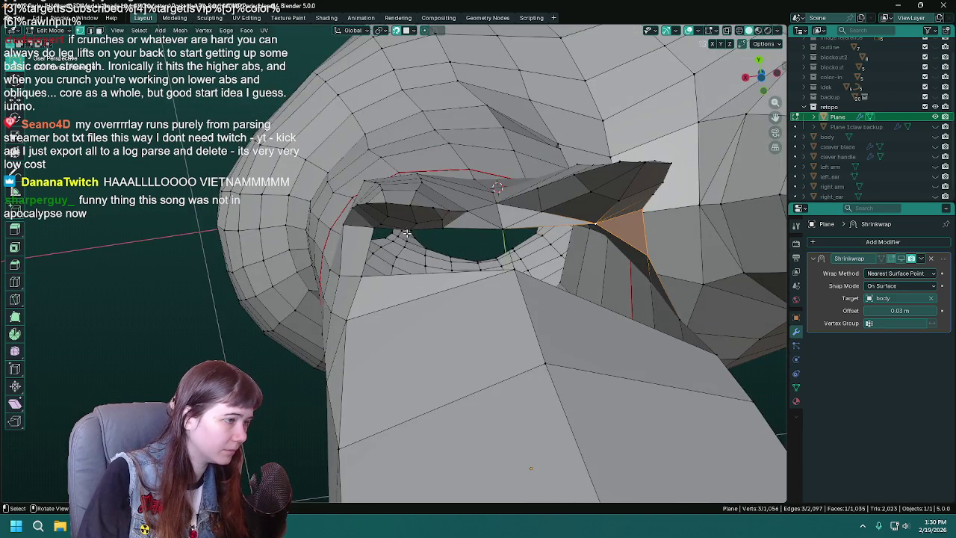
{"action": "left_click", "coordinate": [406, 234]}
{"action": "middle_click_drag", "start_coordinate": [405, 234], "coordinate": [376, 247]}
{"action": "middle_click_drag", "start_coordinate": [362, 296], "coordinate": [445, 246]}
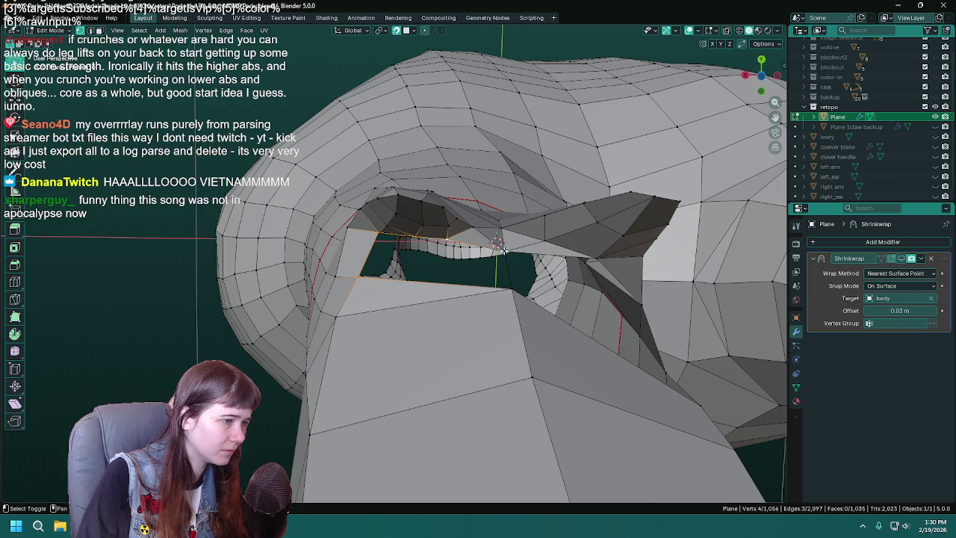
{"action": "key", "text": "f"}
{"action": "mouse_move", "coordinate": [513, 296]}
{"action": "middle_mouse_down"}
{"action": "mouse_move", "coordinate": [450, 269]}
{"action": "mouse_move", "coordinate": [442, 281]}
{"action": "mouse_move", "coordinate": [472, 270]}
{"action": "mouse_move", "coordinate": [455, 291]}
{"action": "middle_mouse_up"}
{"action": "key", "text": "ctrl+z"}
Select a rim vertex and show the body mesh again in the Outliner
{"action": "left_click", "coordinate": [423, 240]}
{"action": "mouse_move", "coordinate": [538, 198]}
{"action": "middle_mouse_down"}
{"action": "mouse_move", "coordinate": [522, 217]}
{"action": "mouse_move", "coordinate": [546, 202]}
{"action": "middle_mouse_up"}
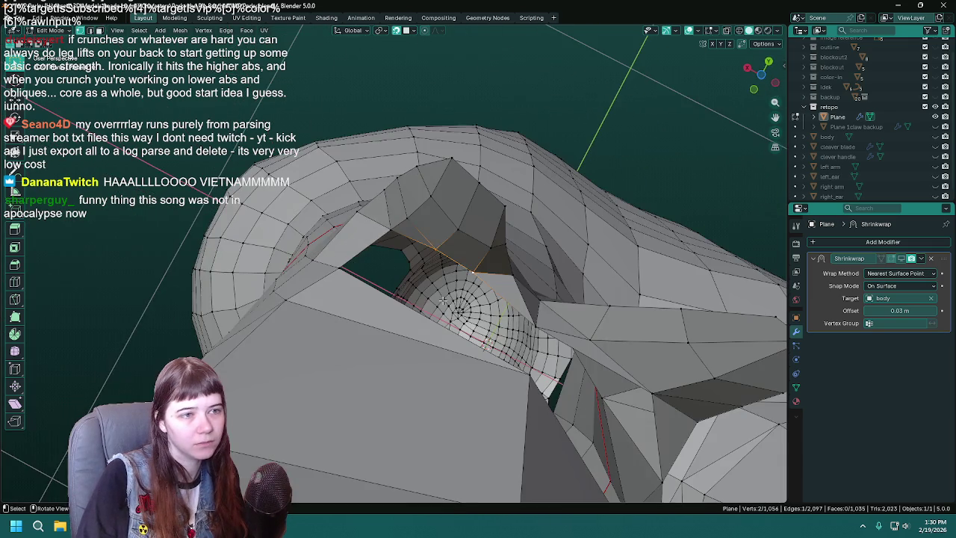
{"action": "left_click", "coordinate": [935, 136]}
{"action": "mouse_move", "coordinate": [448, 283]}
{"action": "middle_mouse_down"}
{"action": "mouse_move", "coordinate": [421, 277]}
{"action": "mouse_move", "coordinate": [424, 239]}
{"action": "middle_mouse_up"}
Extrude two new vertices onto the body surface and fill a face between them
{"action": "key", "text": "e"}
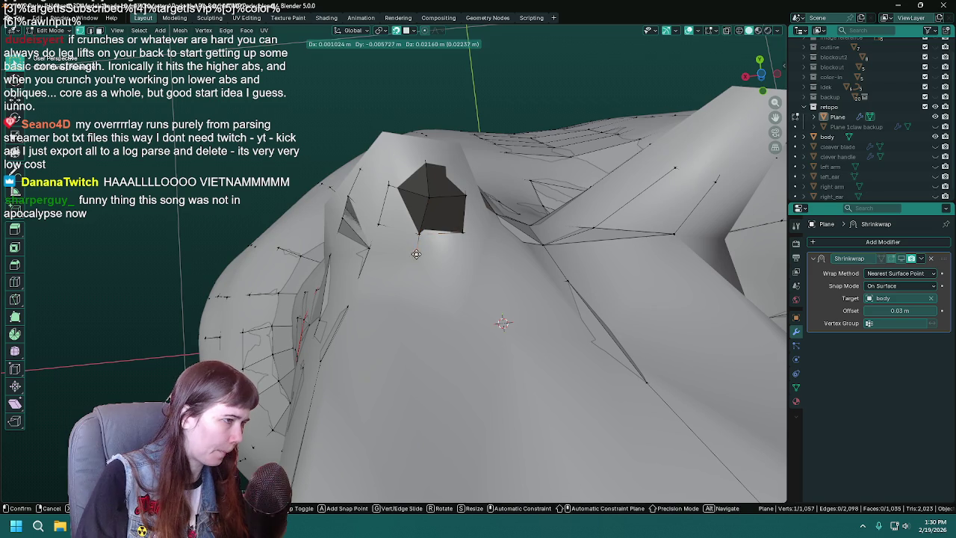
{"action": "left_click", "coordinate": [412, 254]}
{"action": "key", "text": "e"}
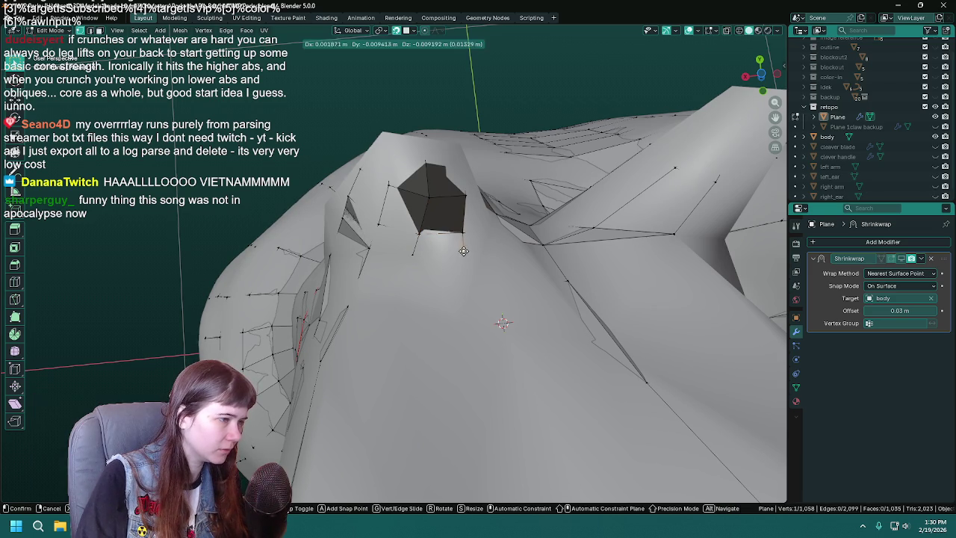
{"action": "left_click", "coordinate": [466, 255]}
{"action": "key", "text": "f"}
{"action": "middle_click_drag", "start_coordinate": [460, 234], "coordinate": [382, 255]}
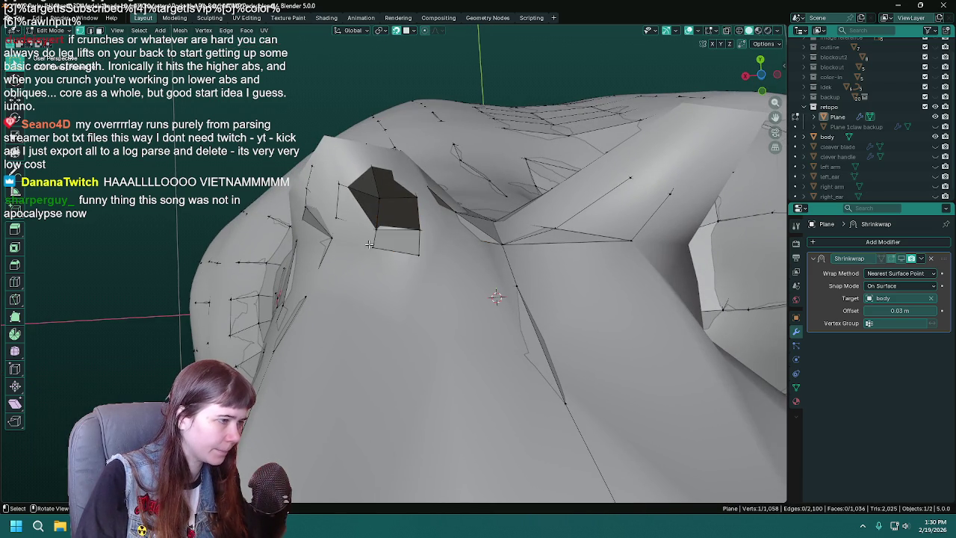
{"action": "middle_click_drag", "start_coordinate": [369, 244], "coordinate": [440, 258]}
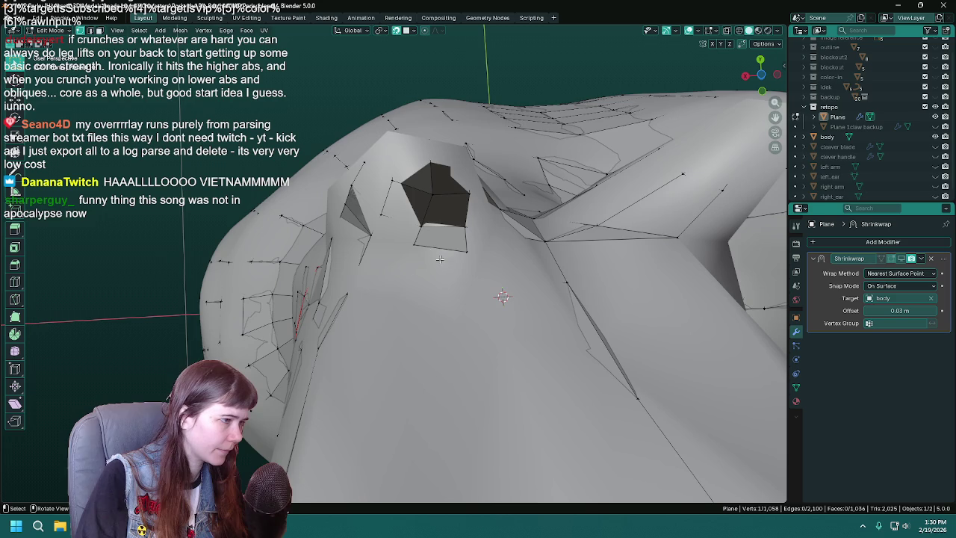
Extrude a vertex below the hole, select the surrounding corners, and hide the body
{"action": "key", "text": "e"}
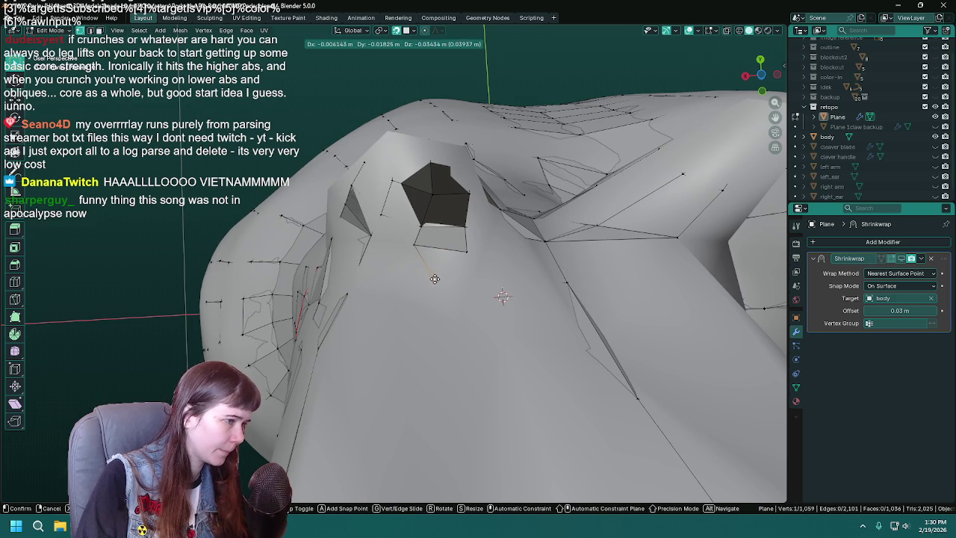
{"action": "left_click", "coordinate": [435, 279]}
{"action": "left_click", "coordinate": [466, 252], "text": "shift"}
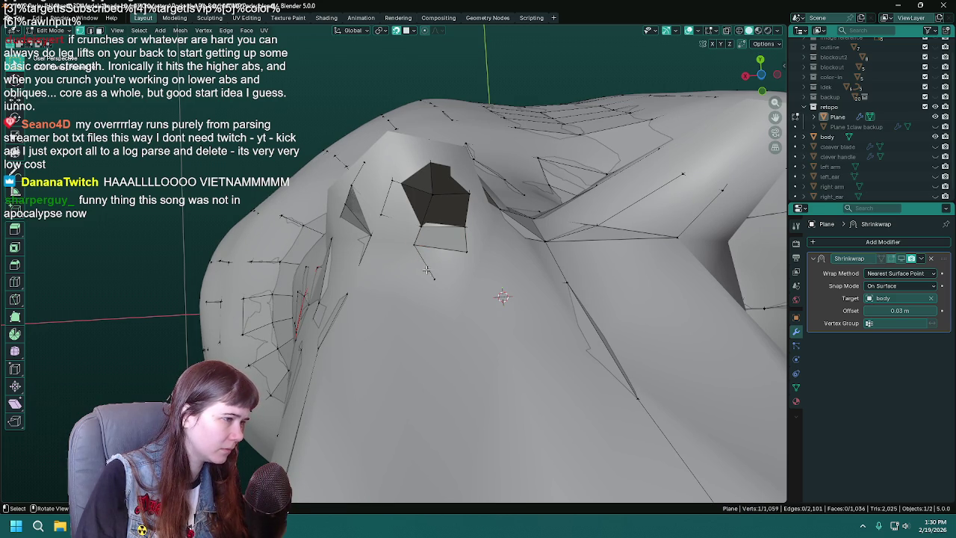
{"action": "middle_click_drag", "start_coordinate": [410, 246], "coordinate": [426, 259]}
{"action": "left_click", "coordinate": [503, 246], "text": "shift"}
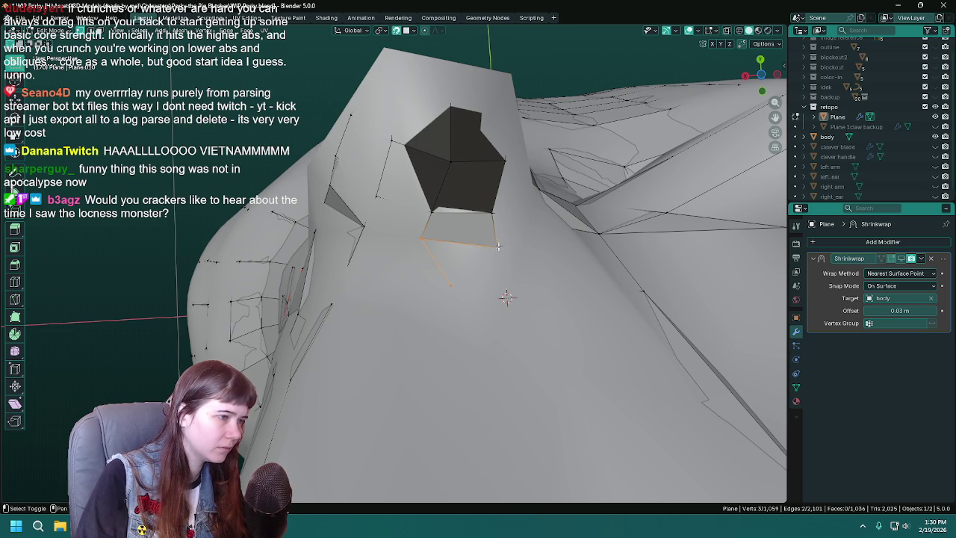
{"action": "left_click", "coordinate": [935, 137]}
{"action": "mouse_move", "coordinate": [523, 269]}
{"action": "middle_mouse_down"}
{"action": "mouse_move", "coordinate": [460, 251]}
{"action": "mouse_move", "coordinate": [499, 264]}
{"action": "middle_mouse_up"}
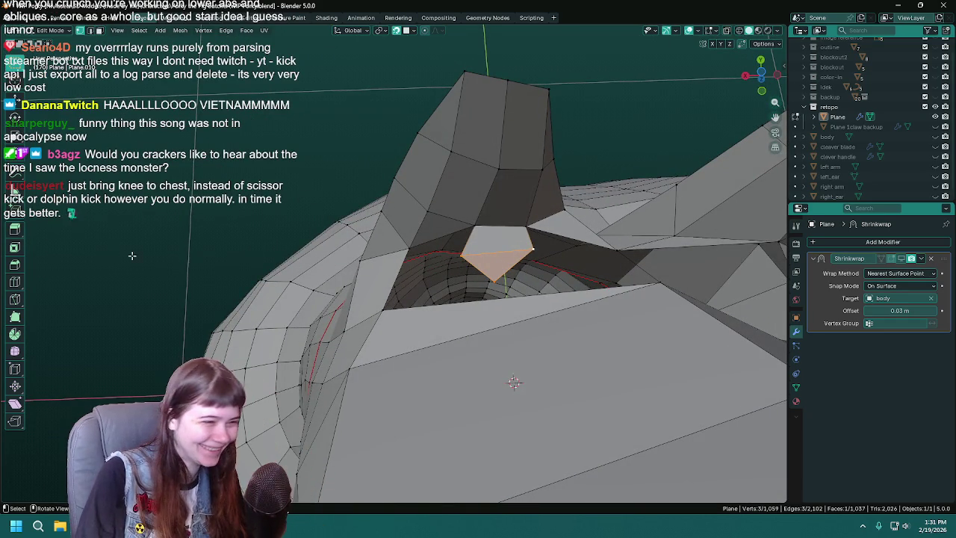
Delete the stray edge with Only Edges & Faces, fill the loop, and save
{"action": "key", "text": "x"}
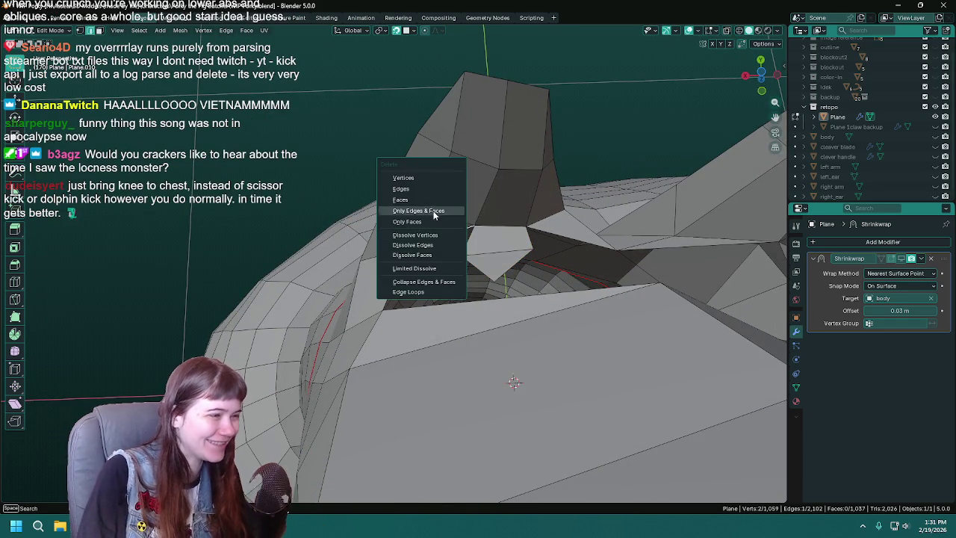
{"action": "left_click", "coordinate": [422, 191]}
{"action": "key", "text": "1"}
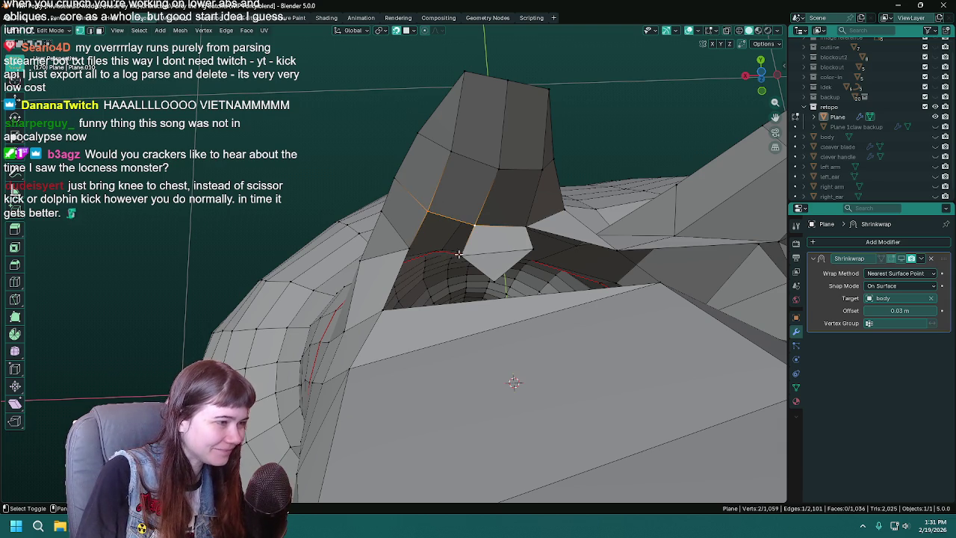
{"action": "middle_click_drag", "start_coordinate": [466, 256], "coordinate": [461, 250]}
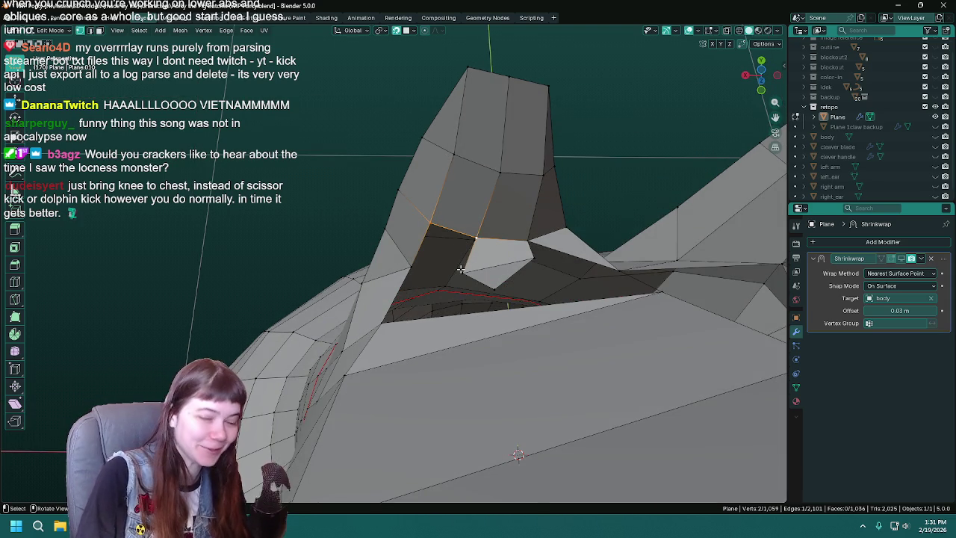
{"action": "key", "text": "f"}
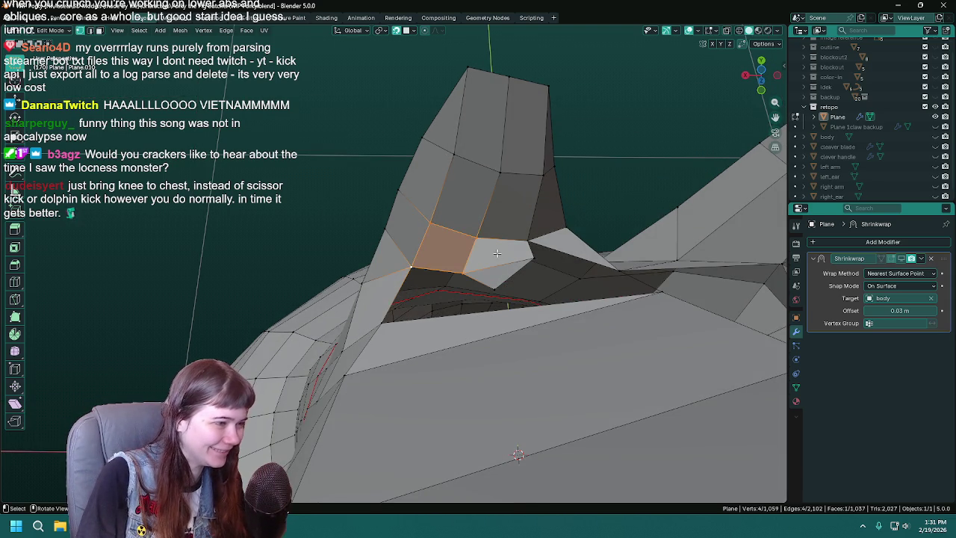
{"action": "key", "text": "ctrl+s"}
{"action": "mouse_move", "coordinate": [410, 264]}
{"action": "middle_mouse_down"}
{"action": "mouse_move", "coordinate": [405, 249]}
{"action": "mouse_move", "coordinate": [520, 236]}
{"action": "middle_mouse_up"}
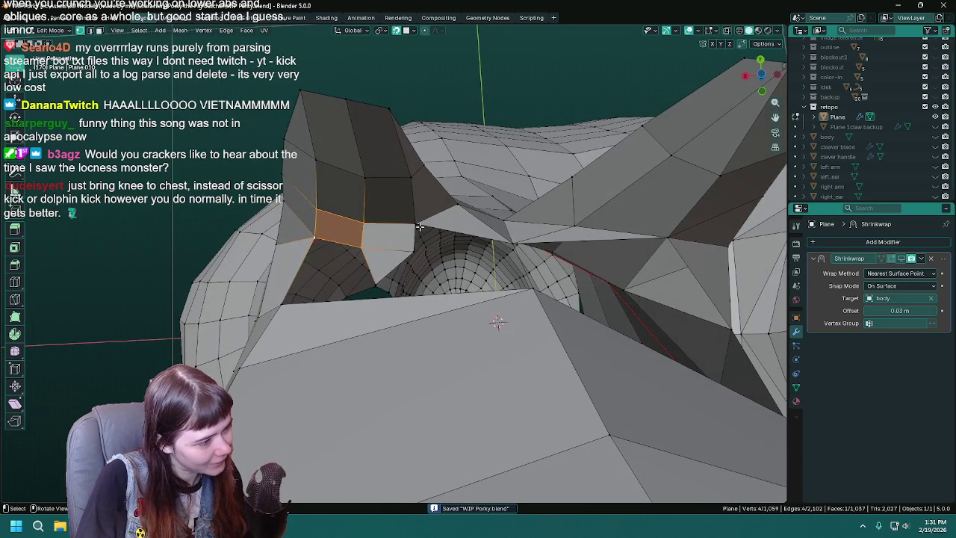
Check the newly filled face, toggle Object/Edit Mode, and save WIP Porky.blend
{"action": "left_click", "coordinate": [417, 225]}
{"action": "mouse_move", "coordinate": [492, 254]}
{"action": "middle_mouse_down", "text": "shift"}
{"action": "mouse_move", "coordinate": [422, 238]}
{"action": "mouse_move", "coordinate": [441, 227]}
{"action": "mouse_move", "coordinate": [441, 253]}
{"action": "mouse_move", "coordinate": [384, 265]}
{"action": "middle_mouse_up", "text": "shift"}
{"action": "left_click", "coordinate": [429, 237], "text": "shift"}
{"action": "key", "text": "ctrl+s"}
{"action": "key", "text": "Tab"}
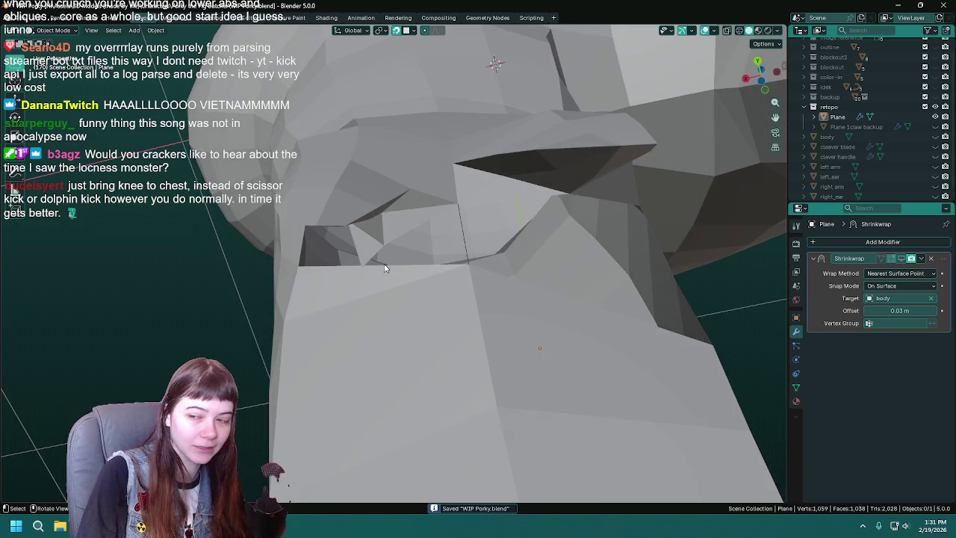
{"action": "key", "text": "Tab"}
{"action": "mouse_move", "coordinate": [360, 301]}
{"action": "middle_mouse_down"}
{"action": "mouse_move", "coordinate": [407, 251]}
{"action": "mouse_move", "coordinate": [456, 268]}
{"action": "mouse_move", "coordinate": [472, 232]}
{"action": "mouse_move", "coordinate": [420, 186]}
{"action": "middle_mouse_up"}
{"action": "left_click", "coordinate": [408, 246]}
{"action": "key", "text": "ctrl+s"}
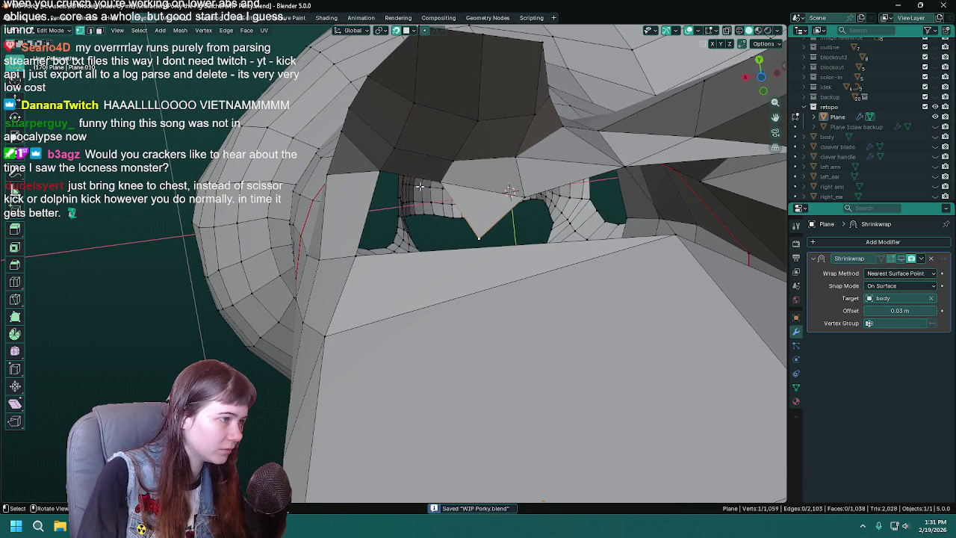
Select three vertices at the opening and fill a face between them
{"action": "left_click", "coordinate": [371, 170], "text": "shift"}
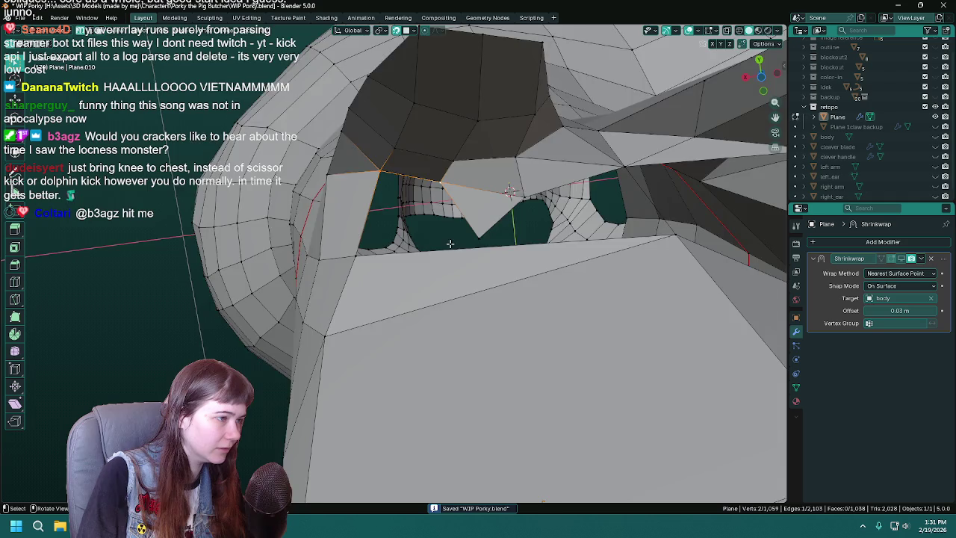
{"action": "middle_click_drag", "start_coordinate": [414, 239], "coordinate": [435, 261]}
{"action": "left_click", "coordinate": [350, 246], "text": "shift"}
{"action": "mouse_move", "coordinate": [351, 247]}
{"action": "middle_mouse_down"}
{"action": "mouse_move", "coordinate": [434, 261]}
{"action": "mouse_move", "coordinate": [454, 281]}
{"action": "mouse_move", "coordinate": [446, 246]}
{"action": "mouse_move", "coordinate": [494, 262]}
{"action": "mouse_move", "coordinate": [350, 325]}
{"action": "mouse_move", "coordinate": [384, 317]}
{"action": "middle_mouse_up"}
{"action": "key", "text": "f"}
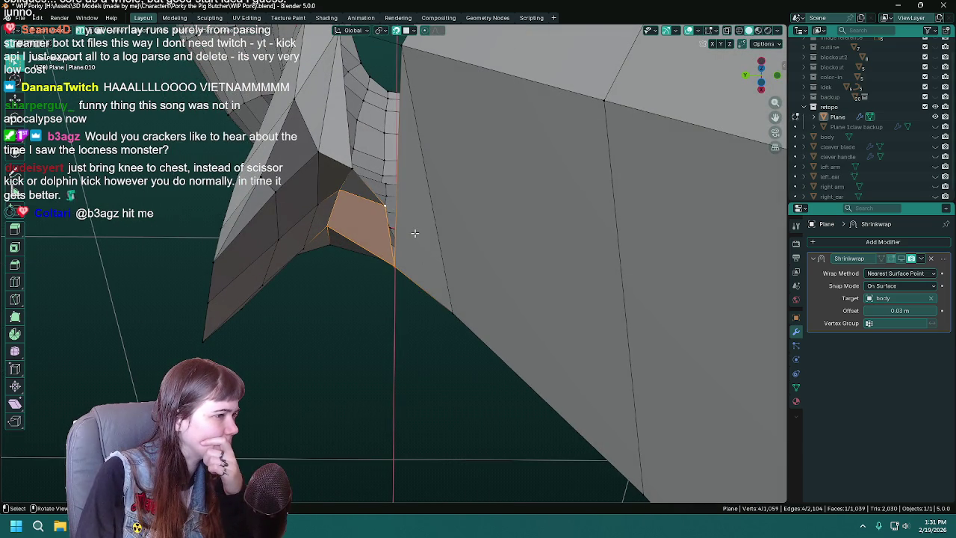
{"action": "middle_click_drag", "start_coordinate": [414, 233], "coordinate": [424, 224]}
Delete only the new face, keeping its edges, and add an edge loop across it
{"action": "key", "text": "x"}
{"action": "left_click", "coordinate": [416, 257]}
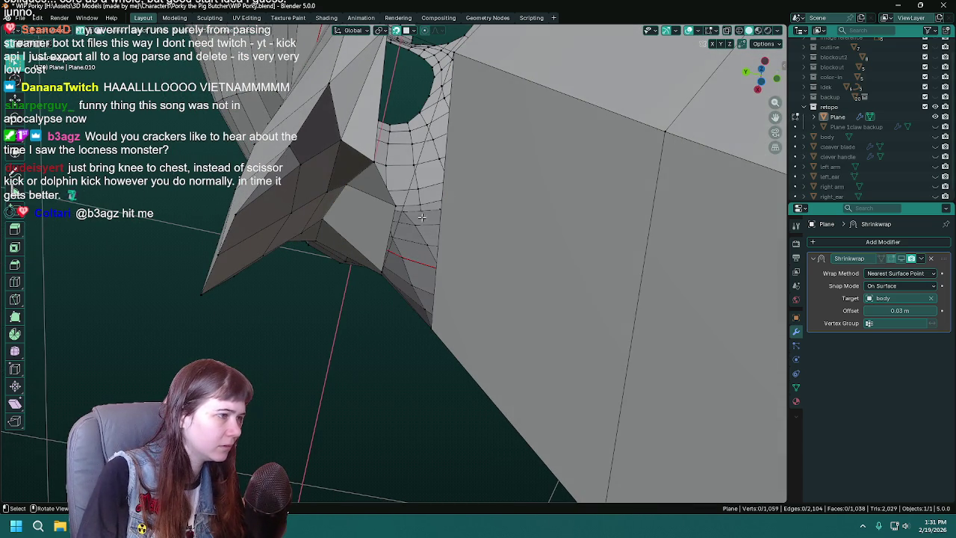
{"action": "key", "text": "ctrl+r"}
{"action": "left_click", "coordinate": [406, 198]}
{"action": "mouse_move", "coordinate": [407, 200]}
{"action": "middle_mouse_down"}
{"action": "mouse_move", "coordinate": [472, 226]}
{"action": "mouse_move", "coordinate": [452, 247]}
{"action": "middle_mouse_up"}
Merge the vertex beside the new loop with its neighbour and save the file
{"action": "left_click", "coordinate": [441, 248]}
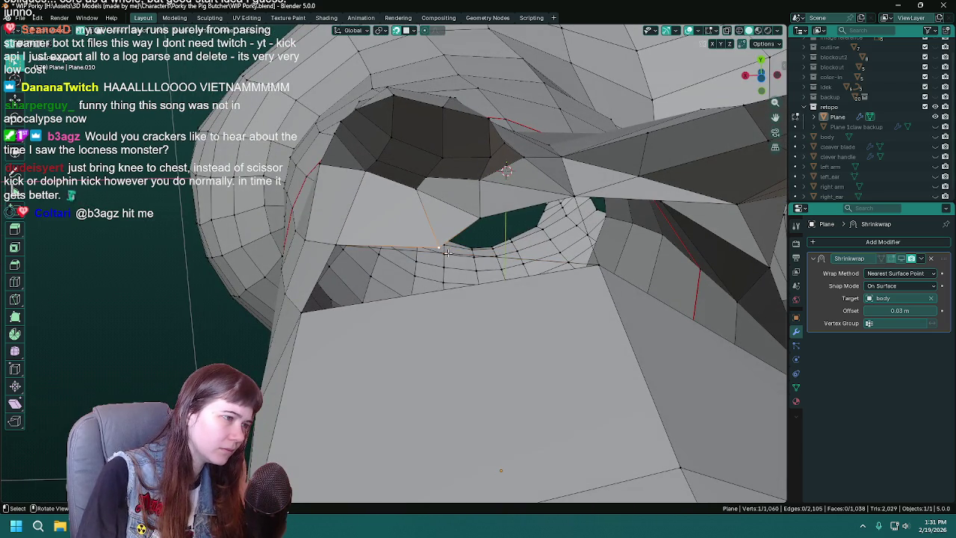
{"action": "key", "text": "m"}
{"action": "left_click", "coordinate": [454, 255]}
{"action": "mouse_move", "coordinate": [454, 256]}
{"action": "middle_mouse_down"}
{"action": "mouse_move", "coordinate": [429, 241]}
{"action": "mouse_move", "coordinate": [383, 282]}
{"action": "middle_mouse_up"}
{"action": "key", "text": "ctrl+s"}
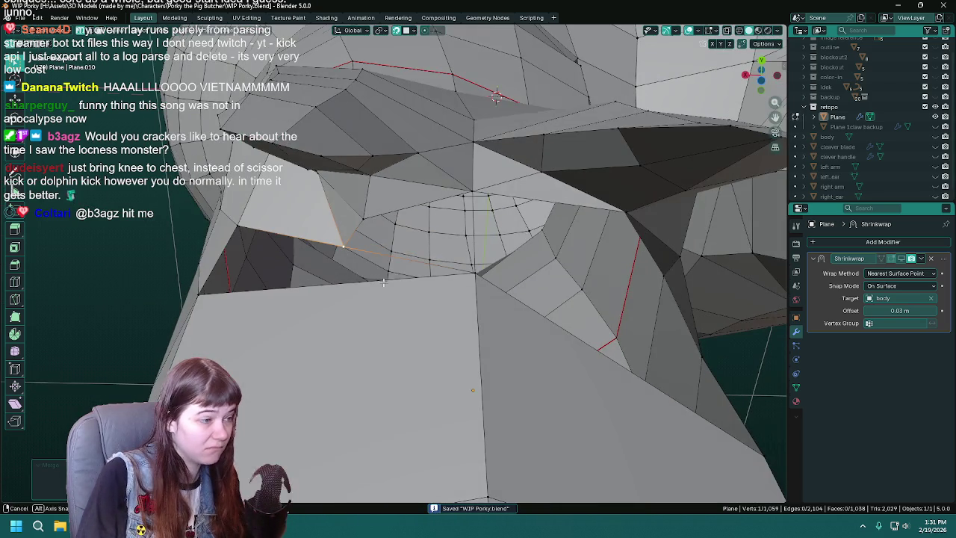
Fill a face between three rim vertices
{"action": "left_click", "coordinate": [473, 188]}
{"action": "left_click", "coordinate": [474, 274], "text": "shift"}
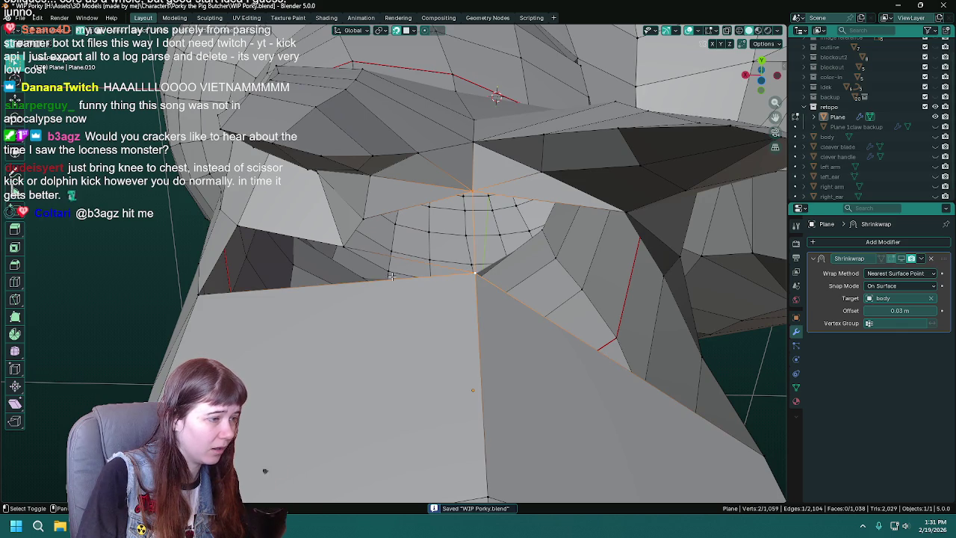
{"action": "left_click", "coordinate": [361, 216], "text": "shift"}
{"action": "key", "text": "f"}
{"action": "middle_click_drag", "start_coordinate": [360, 217], "coordinate": [394, 233]}
Fill the remaining hole with a face, save WIP Porky.blend, and return to object mode
{"action": "left_click", "coordinate": [408, 232], "text": "alt"}
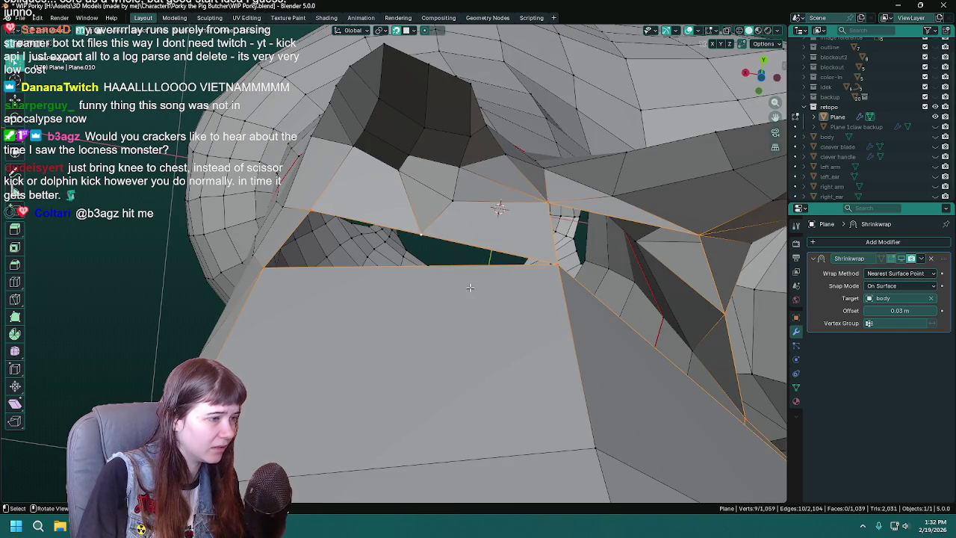
{"action": "left_click", "coordinate": [551, 265]}
{"action": "middle_click_drag", "start_coordinate": [421, 248], "coordinate": [558, 278]}
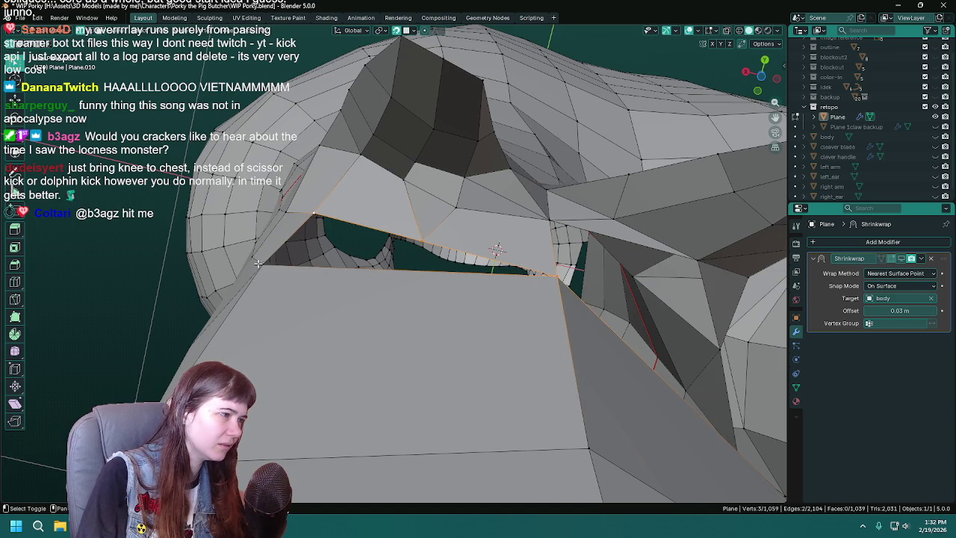
{"action": "key", "text": "f"}
{"action": "middle_click_drag", "start_coordinate": [315, 285], "coordinate": [389, 301]}
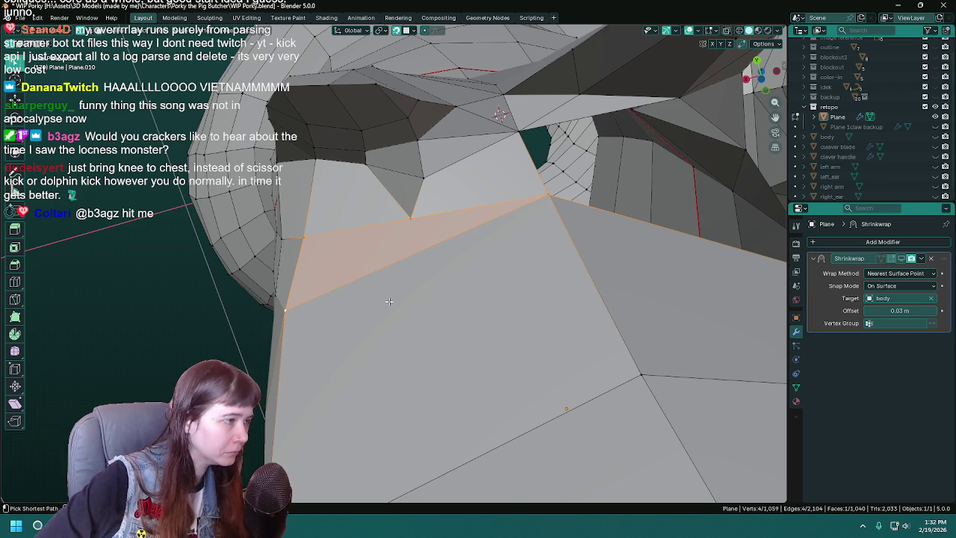
{"action": "key", "text": "ctrl+s"}
{"action": "middle_click_drag", "start_coordinate": [390, 301], "coordinate": [337, 261]}
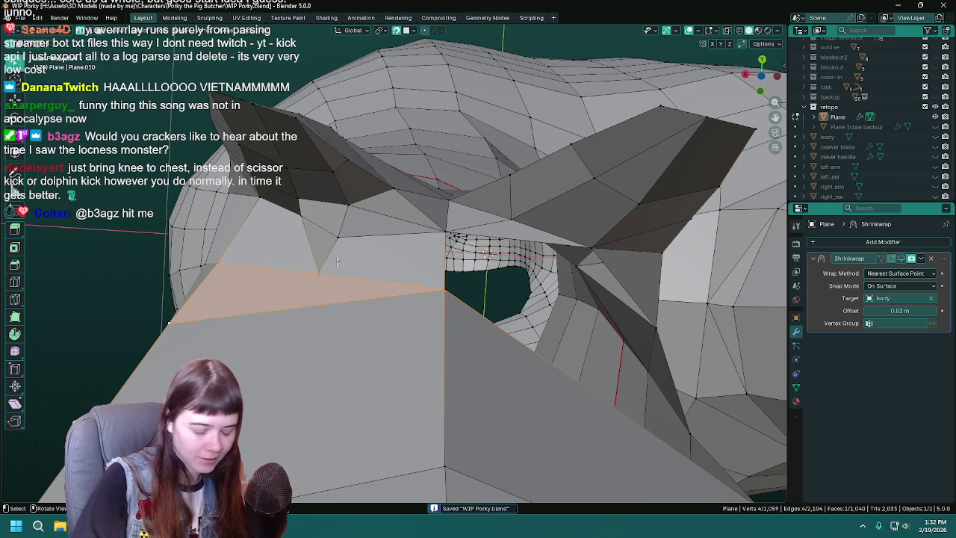
{"action": "scroll", "coordinate": [385, 257], "scroll_direction": "up", "scroll_amount": 3}
{"action": "key", "text": "Tab"}
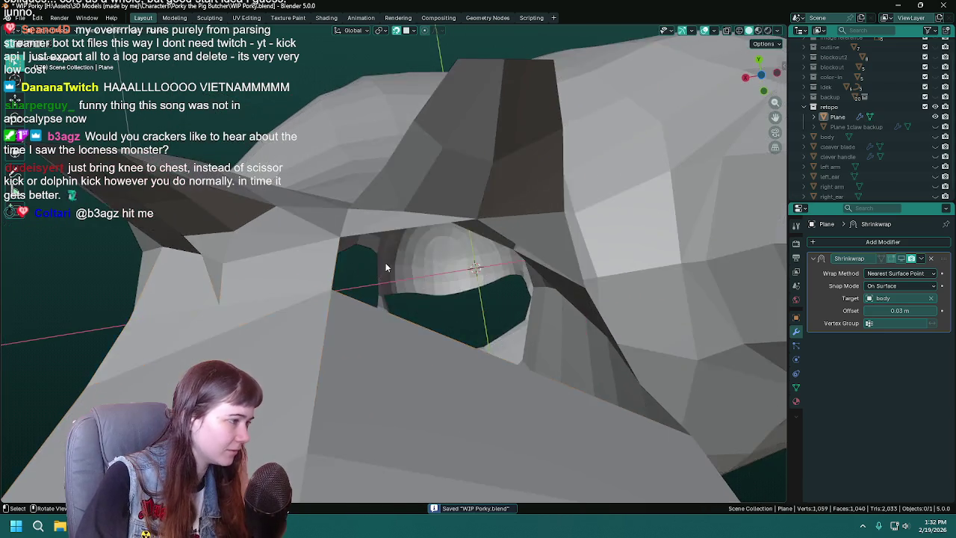
Enter Edit Mode on the retopo mesh and enable the Shrinkwrap modifier's edit-mode display
{"action": "scroll", "coordinate": [386, 262], "scroll_direction": "up", "scroll_amount": 3}
{"action": "key", "text": "Tab"}
{"action": "mouse_move", "coordinate": [409, 284]}
{"action": "middle_mouse_down"}
{"action": "mouse_move", "coordinate": [389, 211]}
{"action": "mouse_move", "coordinate": [408, 230]}
{"action": "mouse_move", "coordinate": [442, 326]}
{"action": "mouse_move", "coordinate": [478, 314]}
{"action": "middle_mouse_up"}
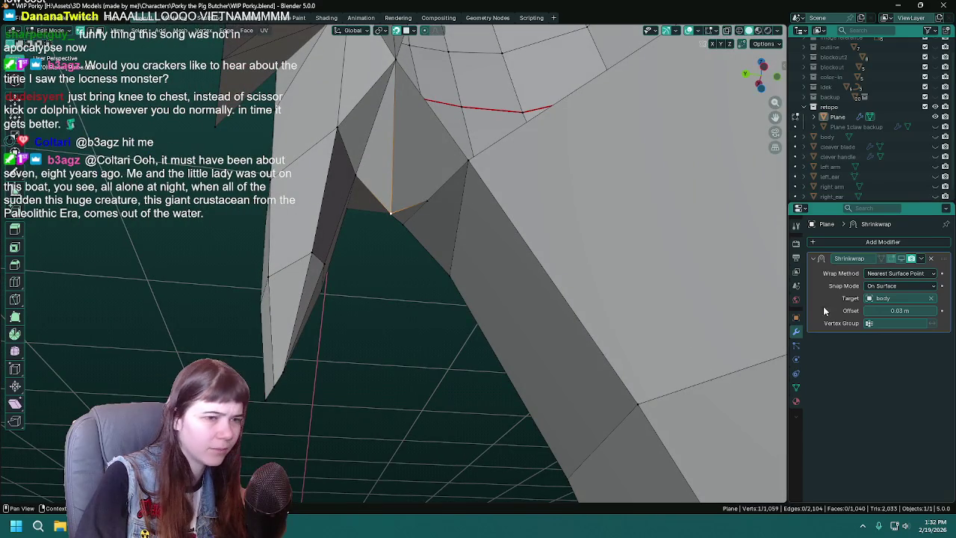
{"action": "left_click", "coordinate": [903, 258]}
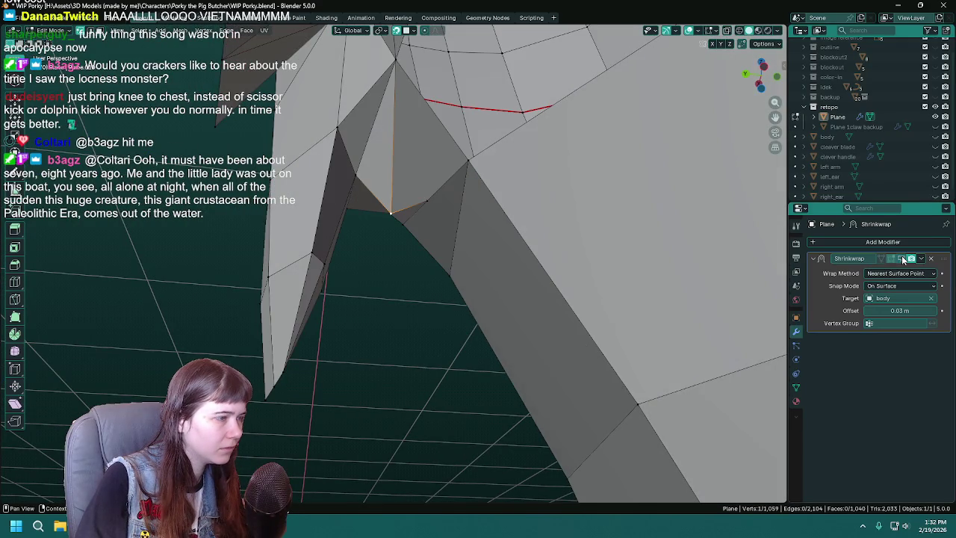
{"action": "mouse_move", "coordinate": [523, 299]}
{"action": "middle_mouse_down"}
{"action": "mouse_move", "coordinate": [433, 230]}
{"action": "mouse_move", "coordinate": [405, 222]}
{"action": "mouse_move", "coordinate": [423, 262]}
{"action": "middle_mouse_up"}
Select a single vertex at the crotch and save the file
{"action": "key", "text": "g"}
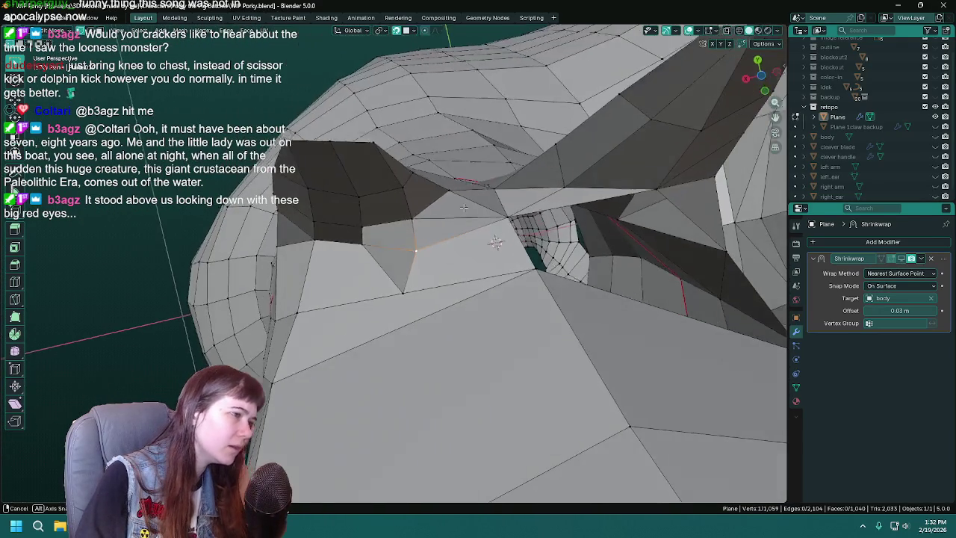
{"action": "key", "text": "x"}
{"action": "key", "text": "Escape"}
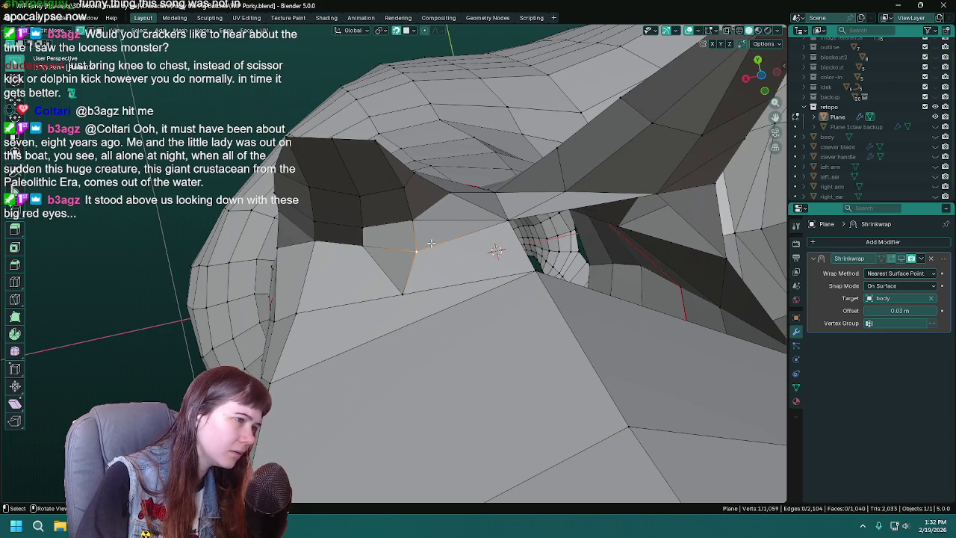
{"action": "middle_click_drag", "start_coordinate": [431, 270], "coordinate": [422, 254]}
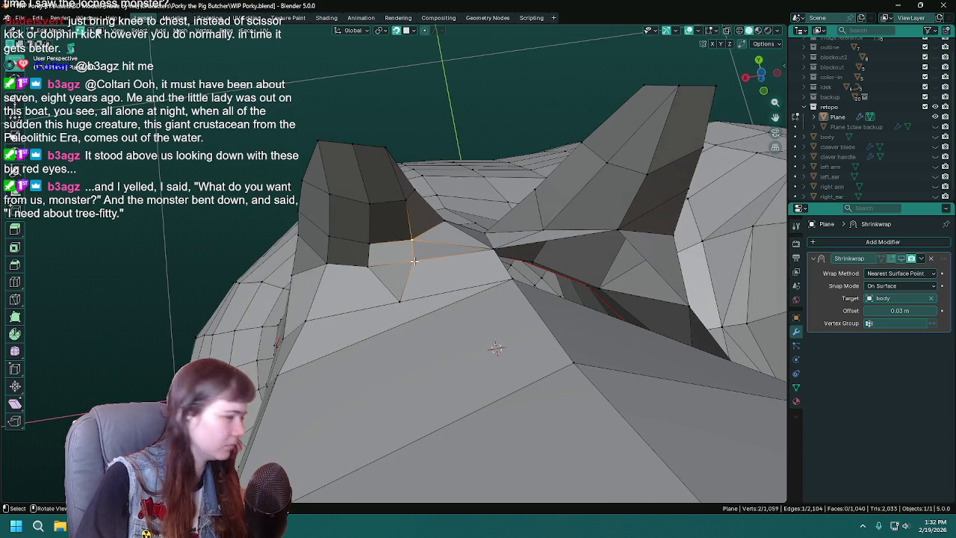
{"action": "left_click", "coordinate": [413, 261]}
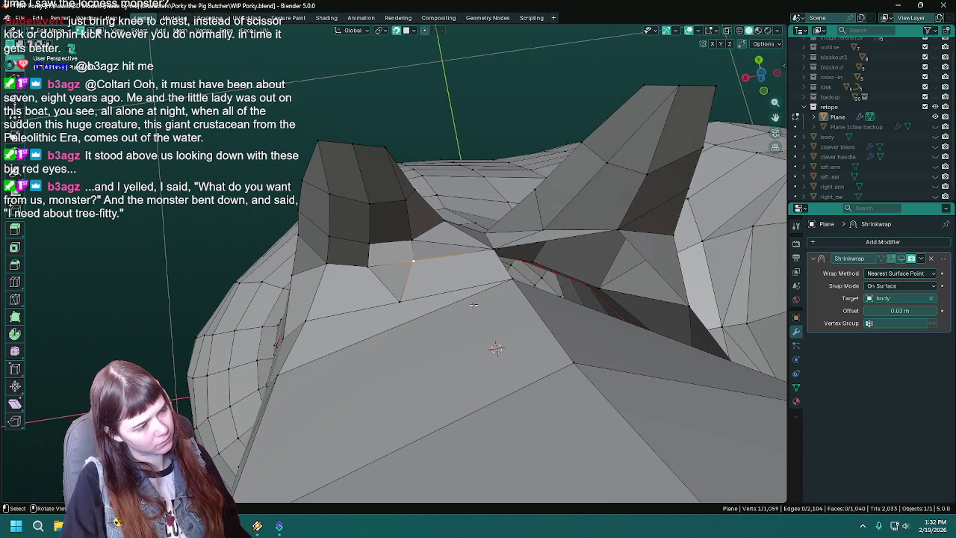
{"action": "mouse_move", "coordinate": [469, 304]}
{"action": "middle_mouse_down"}
{"action": "mouse_move", "coordinate": [372, 299]}
{"action": "mouse_move", "coordinate": [388, 313]}
{"action": "middle_mouse_up"}
{"action": "key", "text": "ctrl+s"}
Move the crotch vertex vertically along the Z axis
{"action": "key", "text": "g"}
{"action": "key", "text": "z"}
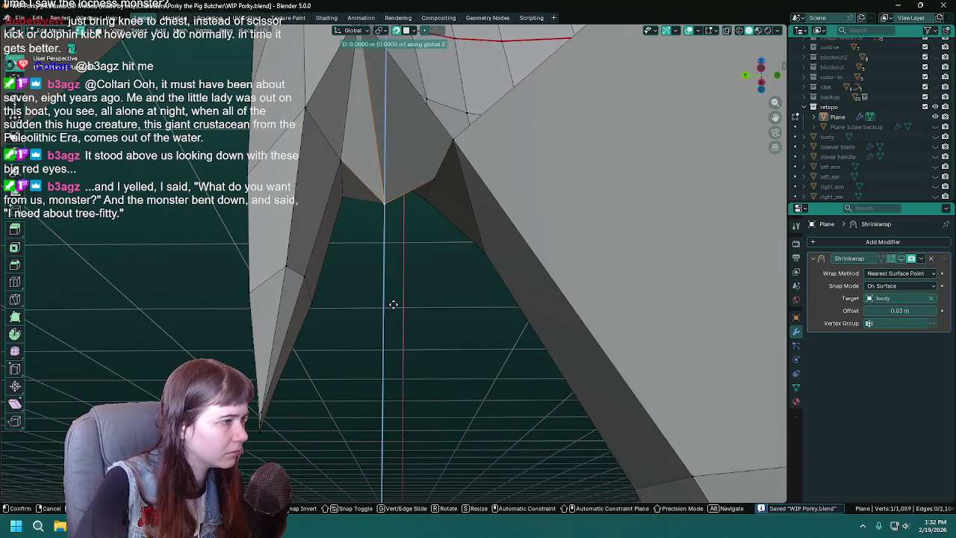
{"action": "left_click", "coordinate": [383, 259]}
{"action": "mouse_move", "coordinate": [421, 266]}
{"action": "middle_mouse_down"}
{"action": "mouse_move", "coordinate": [425, 287]}
{"action": "mouse_move", "coordinate": [407, 289]}
{"action": "mouse_move", "coordinate": [495, 312]}
{"action": "middle_mouse_up"}
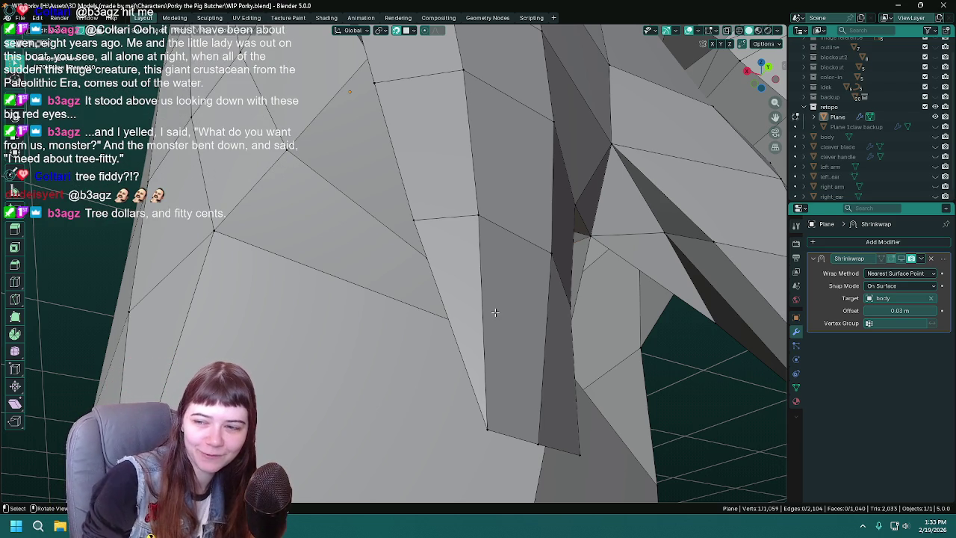
Dissolve the stray vertex by the leg opening and connect two vertices with a new edge
{"action": "mouse_move", "coordinate": [493, 312]}
{"action": "middle_mouse_down"}
{"action": "mouse_move", "coordinate": [511, 261]}
{"action": "mouse_move", "coordinate": [456, 285]}
{"action": "mouse_move", "coordinate": [394, 277]}
{"action": "middle_mouse_up"}
{"action": "key", "text": "ctrl+s"}
{"action": "key", "text": "x"}
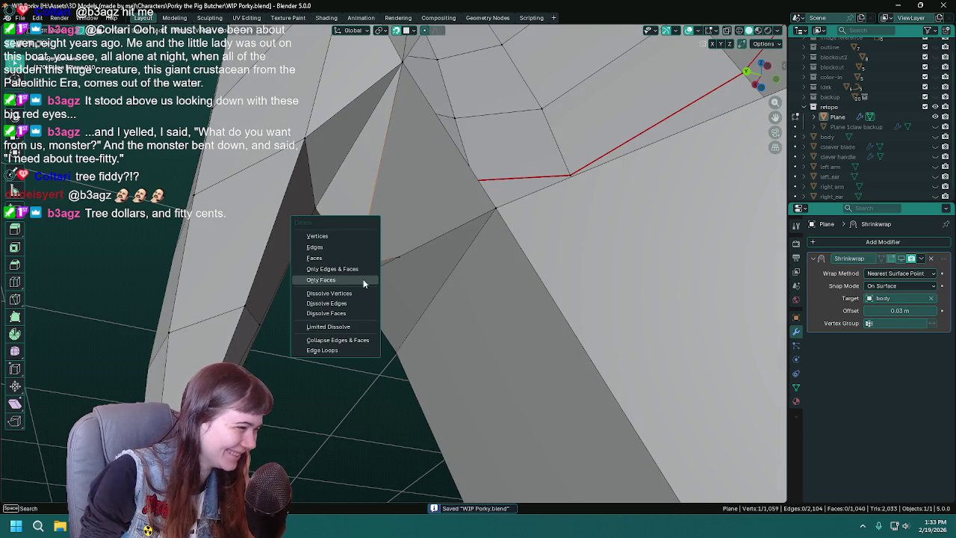
{"action": "left_click", "coordinate": [346, 295]}
{"action": "middle_click_drag", "start_coordinate": [347, 295], "coordinate": [420, 218]}
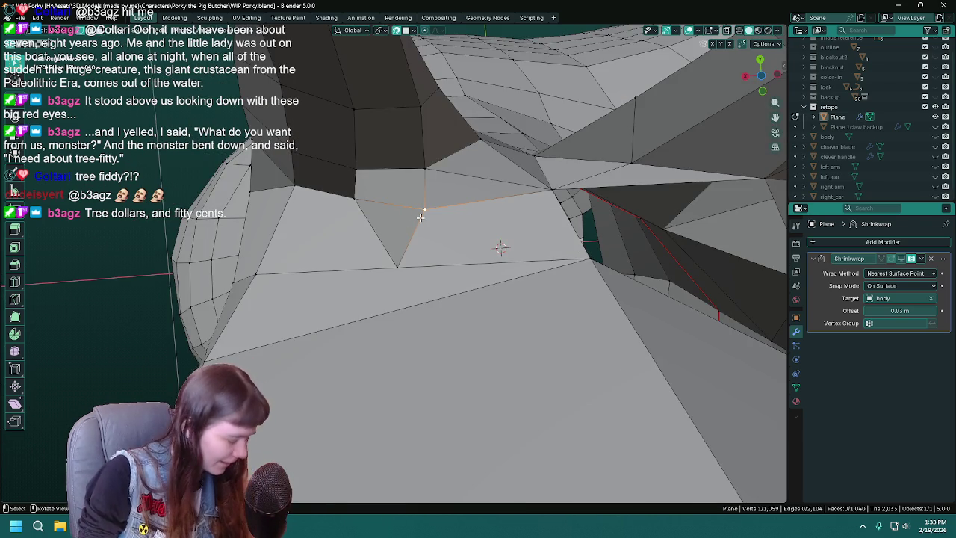
{"action": "key", "text": "x"}
{"action": "left_click", "coordinate": [419, 217]}
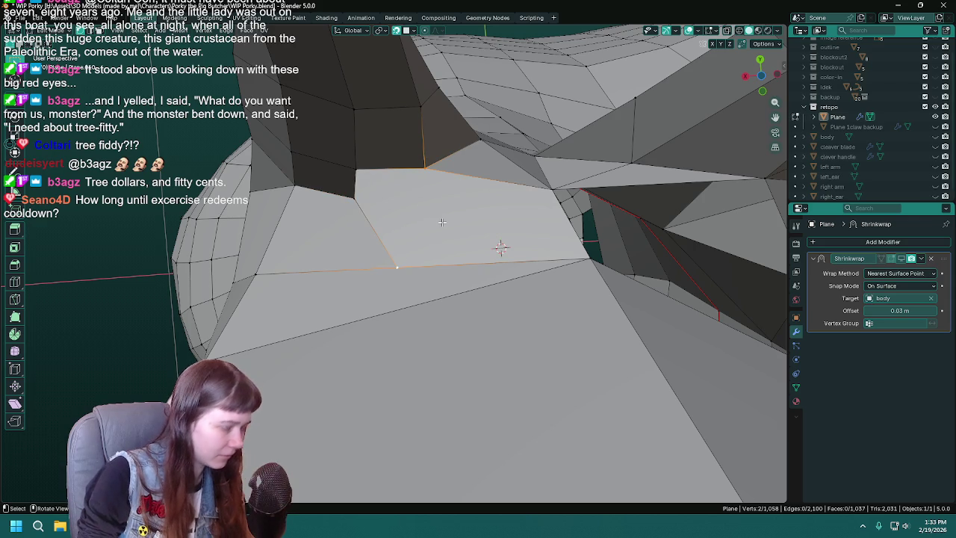
{"action": "key", "text": "j"}
Join another pair of vertices with an edge, then select a vertex at the opening's edge
{"action": "mouse_move", "coordinate": [442, 222]}
{"action": "middle_mouse_down"}
{"action": "mouse_move", "coordinate": [442, 237]}
{"action": "mouse_move", "coordinate": [411, 250]}
{"action": "mouse_move", "coordinate": [404, 214]}
{"action": "mouse_move", "coordinate": [483, 307]}
{"action": "middle_mouse_up"}
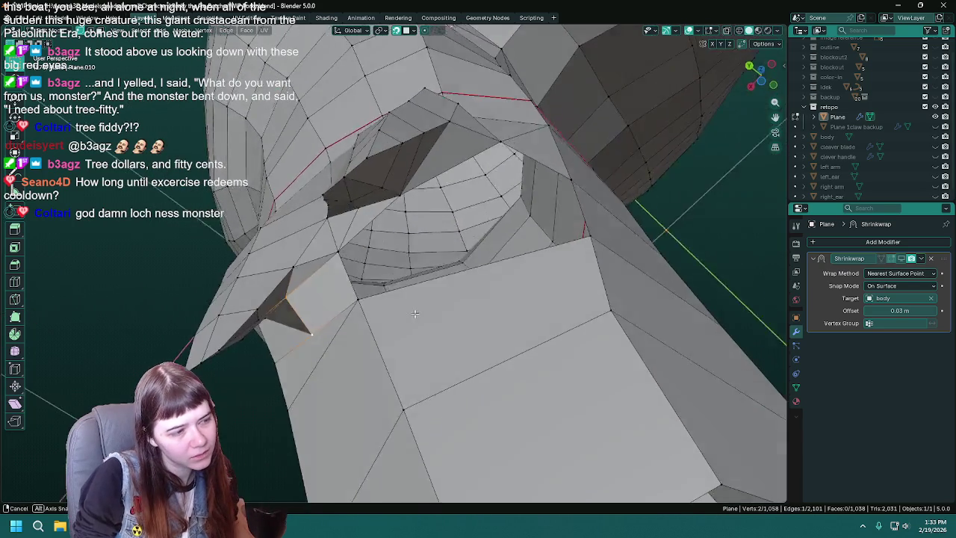
{"action": "middle_click_drag", "start_coordinate": [484, 307], "coordinate": [436, 291]}
{"action": "mouse_move", "coordinate": [404, 231]}
{"action": "middle_mouse_down"}
{"action": "mouse_move", "coordinate": [480, 245]}
{"action": "mouse_move", "coordinate": [428, 239]}
{"action": "middle_mouse_up"}
{"action": "key", "text": "ctrl+r"}
{"action": "right_click", "coordinate": [480, 244]}
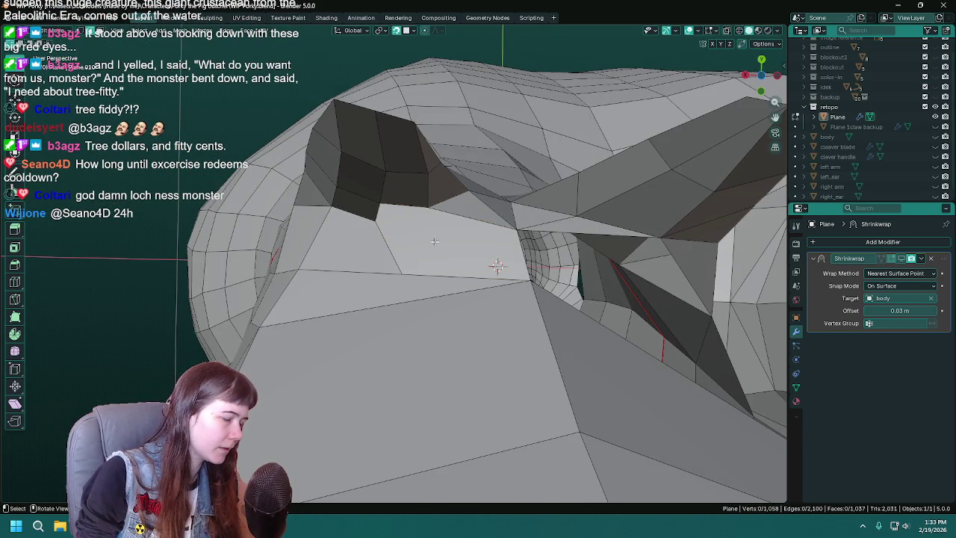
{"action": "left_click", "coordinate": [376, 220]}
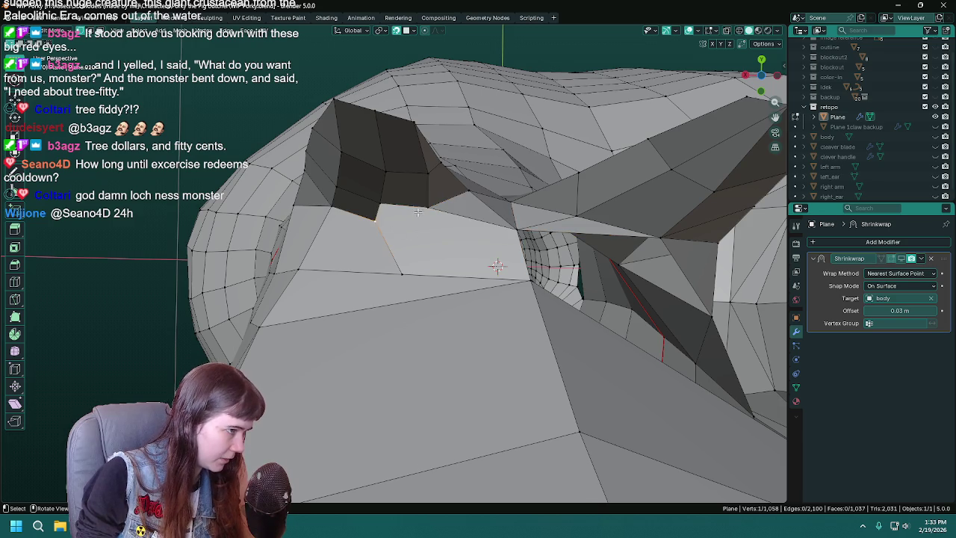
{"action": "key", "text": "j"}
{"action": "mouse_move", "coordinate": [401, 271]}
{"action": "middle_mouse_down"}
{"action": "mouse_move", "coordinate": [383, 274]}
{"action": "mouse_move", "coordinate": [407, 270]}
{"action": "middle_mouse_up"}
{"action": "left_click", "coordinate": [436, 264]}
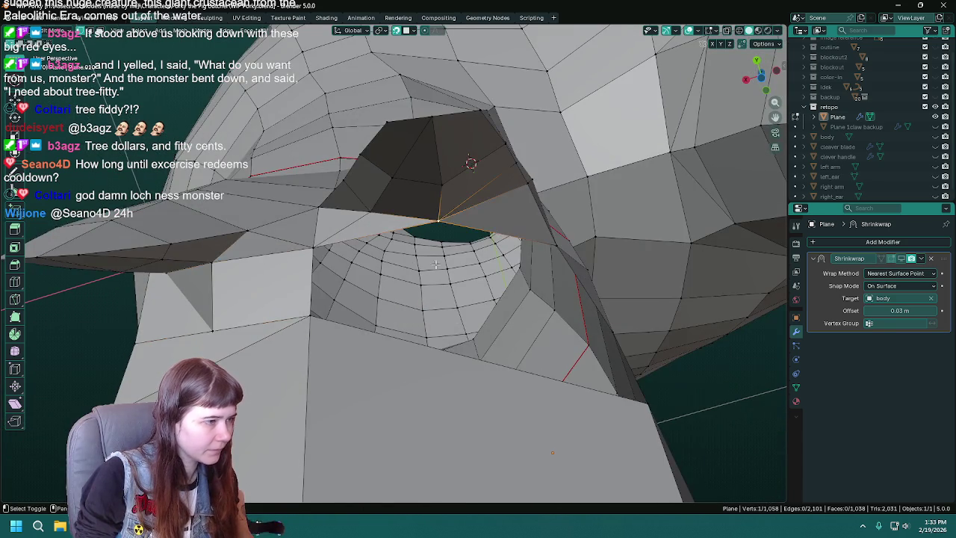
With the body shown for reference, extrude a new vertex and fill a face to the neighbouring vertex
{"action": "left_click", "coordinate": [935, 136]}
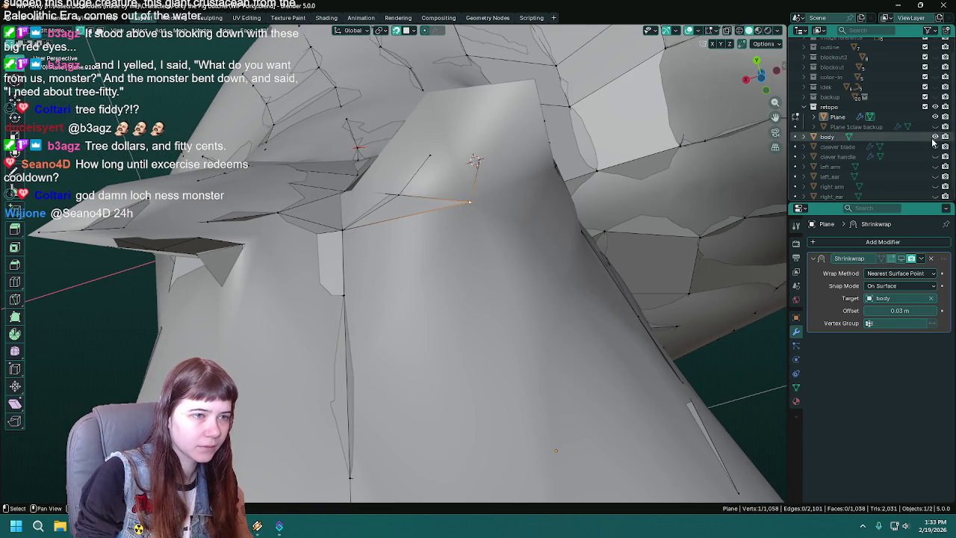
{"action": "left_click", "coordinate": [901, 258]}
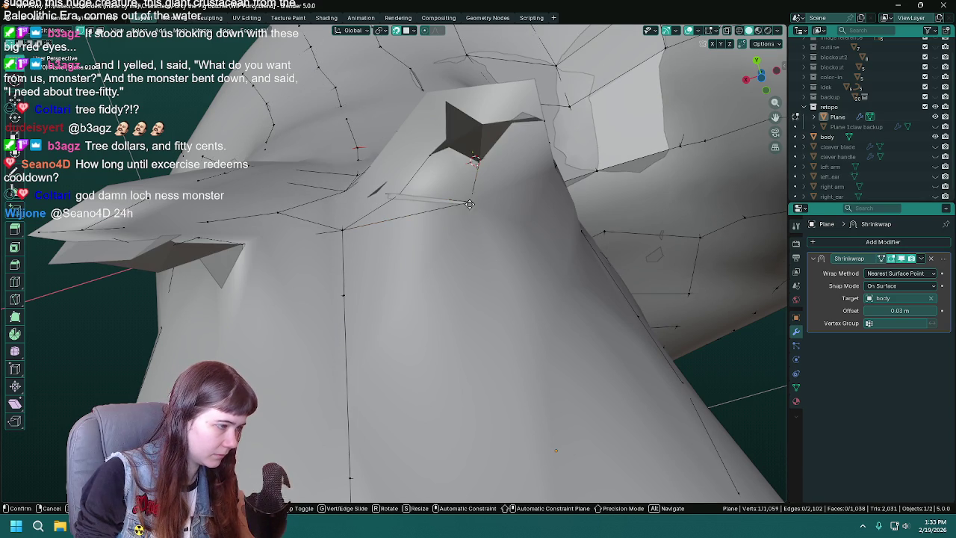
{"action": "key", "text": "g"}
{"action": "left_click", "coordinate": [472, 227]}
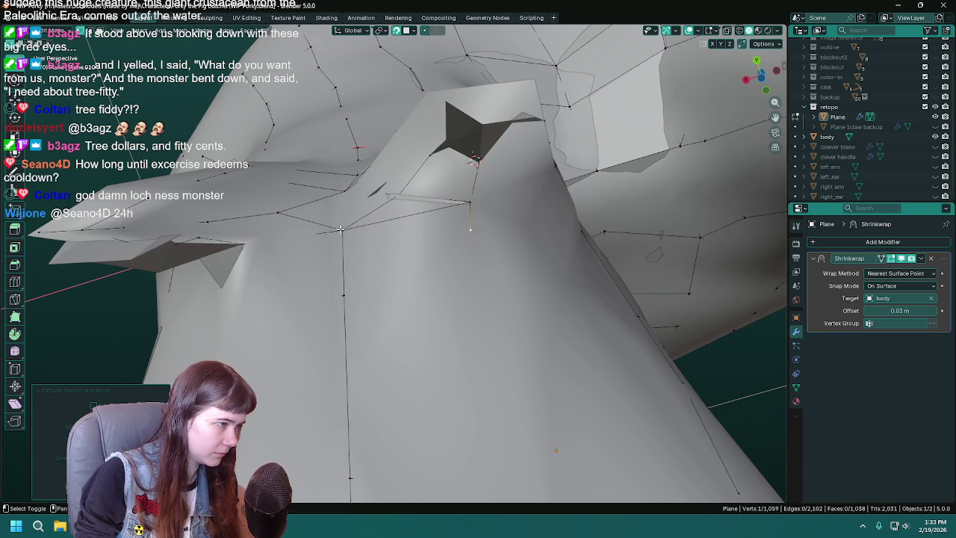
{"action": "left_click", "coordinate": [340, 229], "text": "shift"}
{"action": "middle_click_drag", "start_coordinate": [469, 202], "coordinate": [456, 179]}
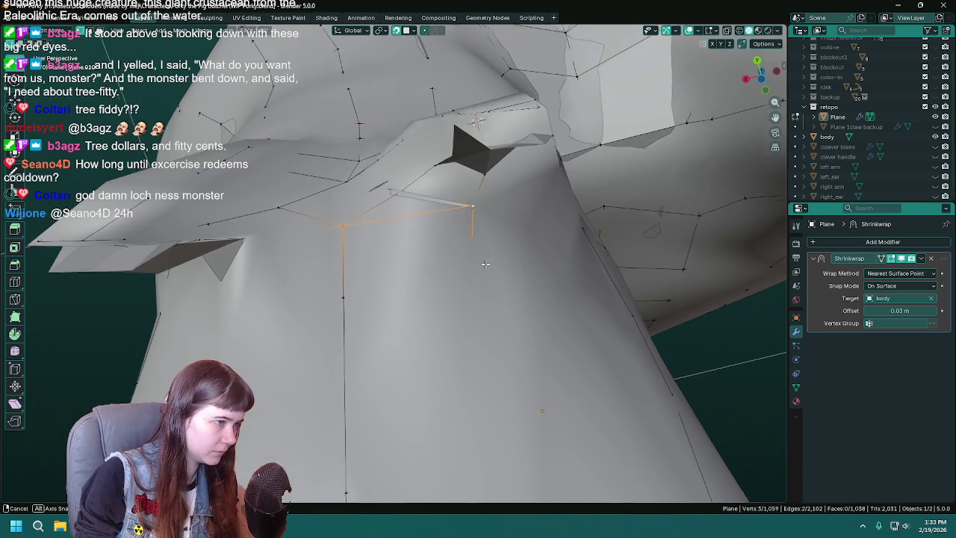
{"action": "key", "text": "f"}
Hide the body mesh again and save WIP Porky.blend
{"action": "left_click", "coordinate": [935, 137]}
{"action": "mouse_move", "coordinate": [448, 224]}
{"action": "middle_mouse_down"}
{"action": "mouse_move", "coordinate": [460, 234]}
{"action": "mouse_move", "coordinate": [378, 272]}
{"action": "mouse_move", "coordinate": [425, 240]}
{"action": "mouse_move", "coordinate": [435, 250]}
{"action": "middle_mouse_up"}
{"action": "key", "text": "ctrl+s"}
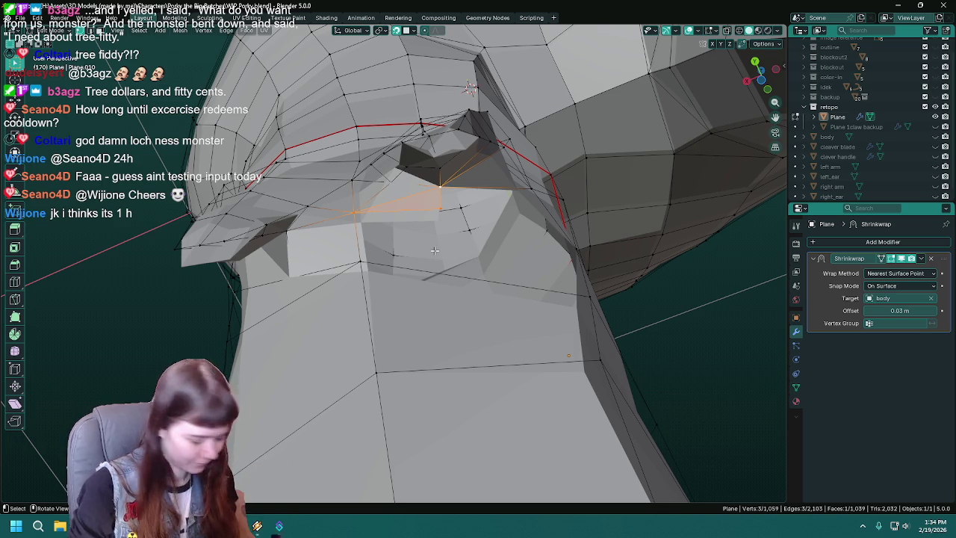
{"action": "key", "text": "ctrl+s"}
{"action": "mouse_move", "coordinate": [434, 250]}
{"action": "middle_mouse_down"}
{"action": "mouse_move", "coordinate": [475, 256]}
{"action": "mouse_move", "coordinate": [496, 319]}
{"action": "mouse_move", "coordinate": [442, 269]}
{"action": "middle_mouse_up"}
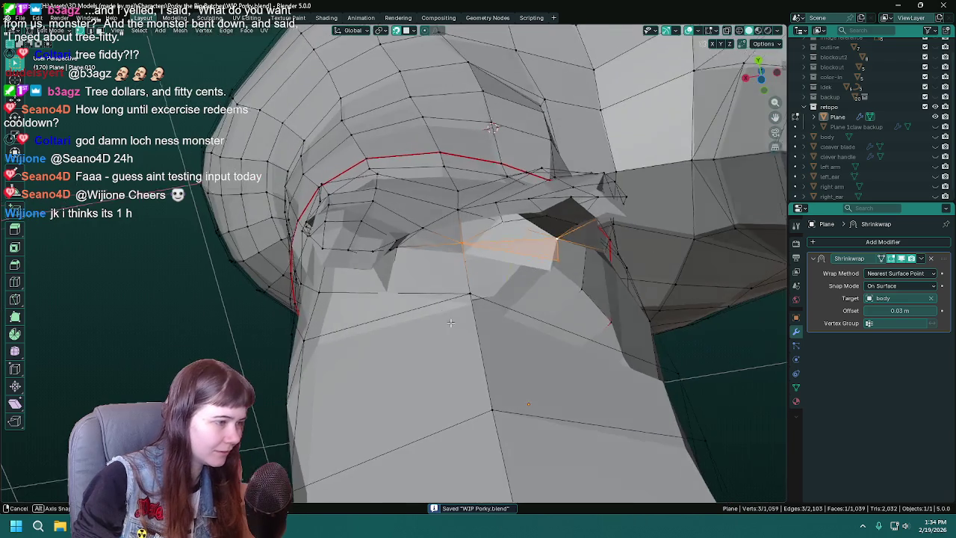
{"action": "left_click", "coordinate": [442, 268]}
Delete the selected face beside the opening, briefly checking against the body mesh
{"action": "key", "text": "x"}
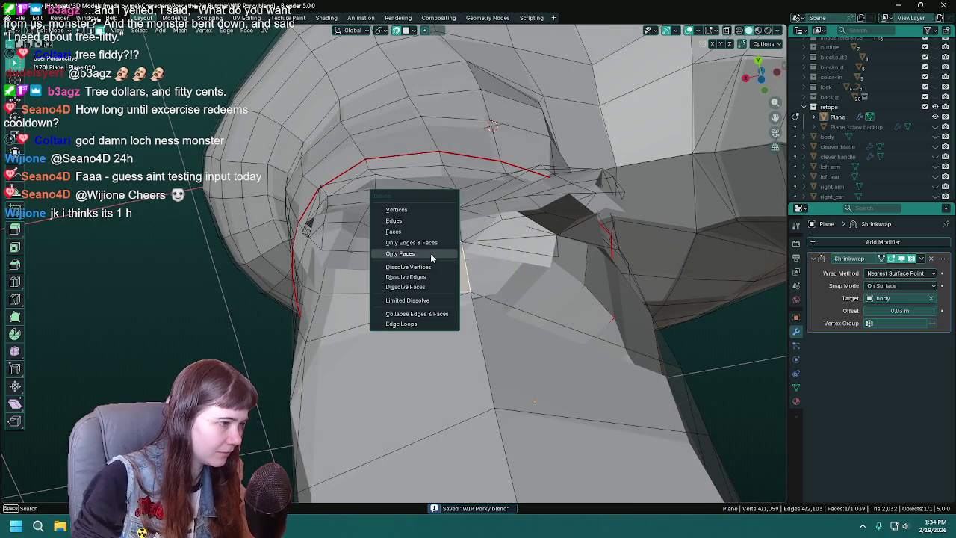
{"action": "left_click", "coordinate": [431, 255]}
{"action": "scroll", "coordinate": [462, 269], "scroll_direction": "up", "scroll_amount": 1}
{"action": "scroll", "coordinate": [456, 275], "scroll_direction": "up", "scroll_amount": 4}
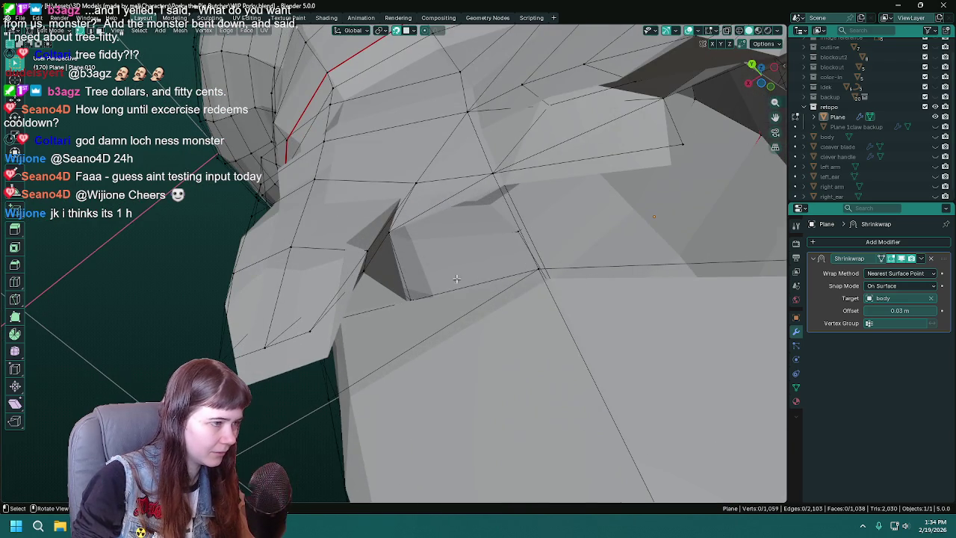
{"action": "left_click", "coordinate": [935, 137]}
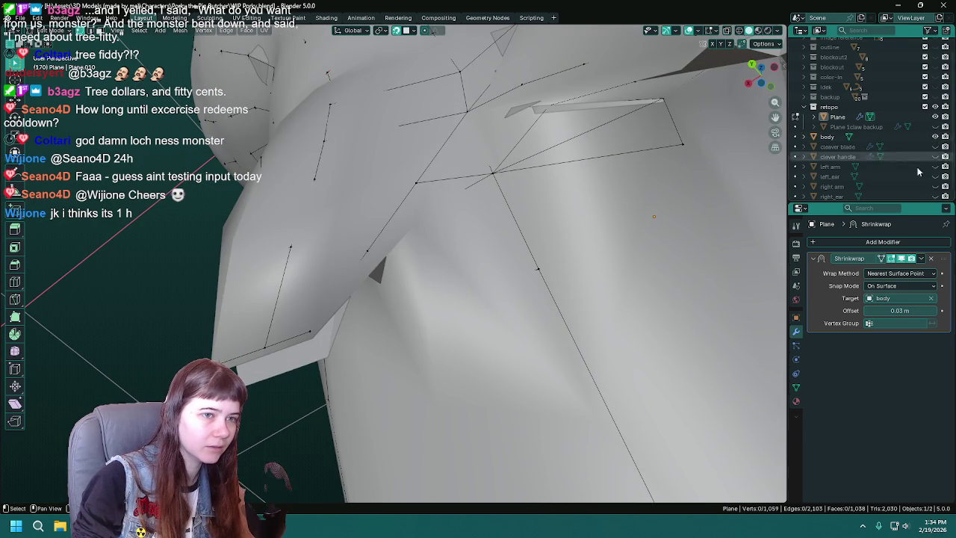
{"action": "left_click", "coordinate": [936, 137]}
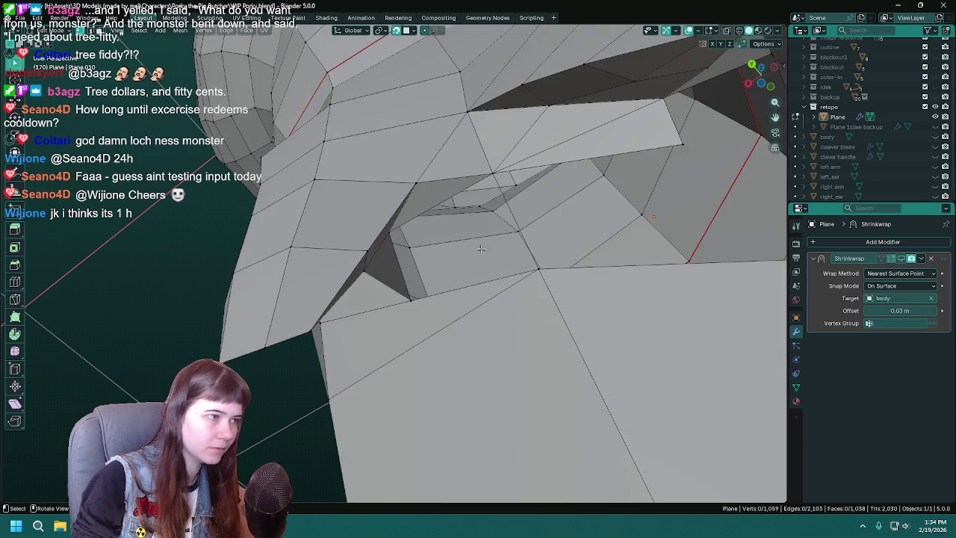
{"action": "middle_click_drag", "start_coordinate": [478, 254], "coordinate": [503, 262]}
Fill a face across the opening along a selected path of vertices
{"action": "right_click", "coordinate": [536, 261], "text": "ctrl"}
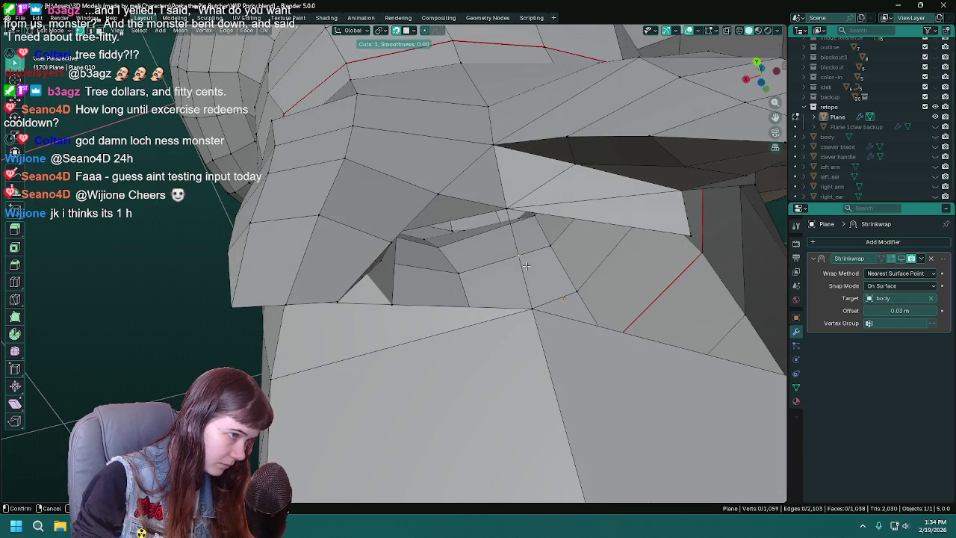
{"action": "middle_click_drag", "start_coordinate": [471, 306], "coordinate": [468, 299]}
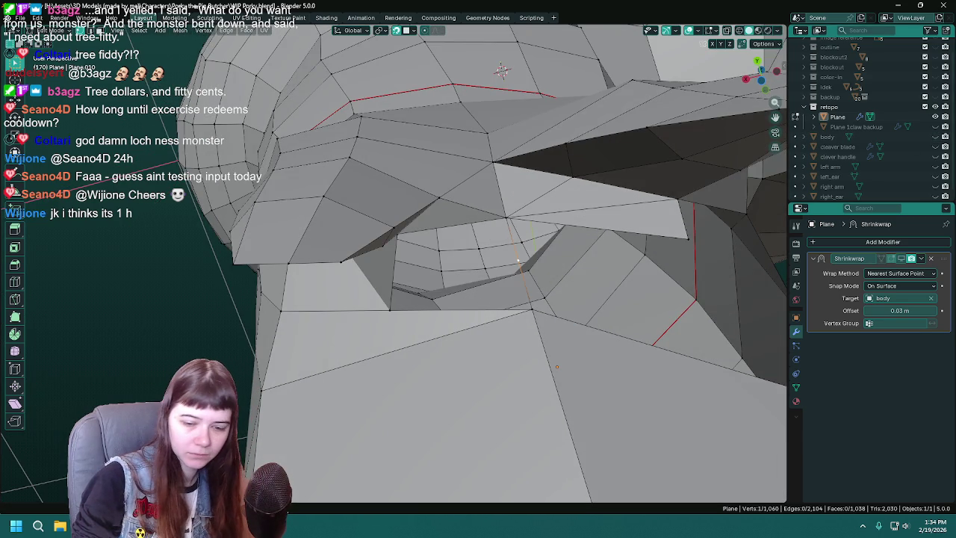
{"action": "middle_click_drag", "start_coordinate": [302, 242], "coordinate": [299, 227]}
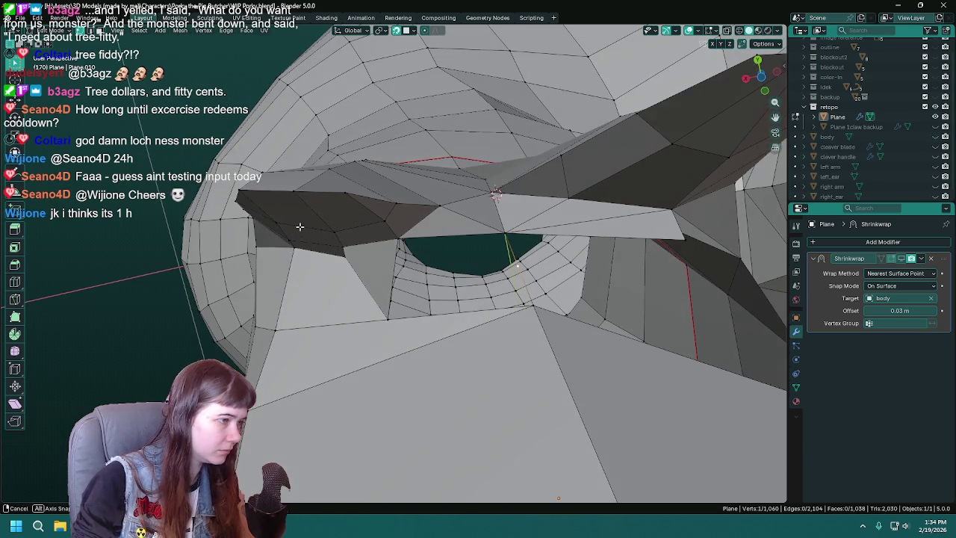
{"action": "mouse_move", "coordinate": [395, 282]}
{"action": "middle_mouse_down"}
{"action": "mouse_move", "coordinate": [339, 265]}
{"action": "mouse_move", "coordinate": [347, 318]}
{"action": "mouse_move", "coordinate": [478, 256]}
{"action": "middle_mouse_up"}
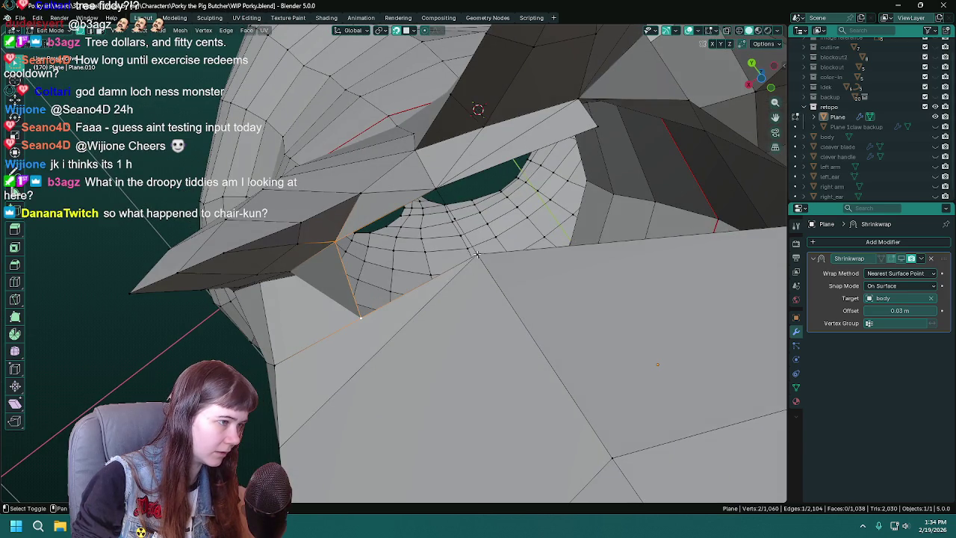
{"action": "left_click", "coordinate": [474, 293], "text": "ctrl"}
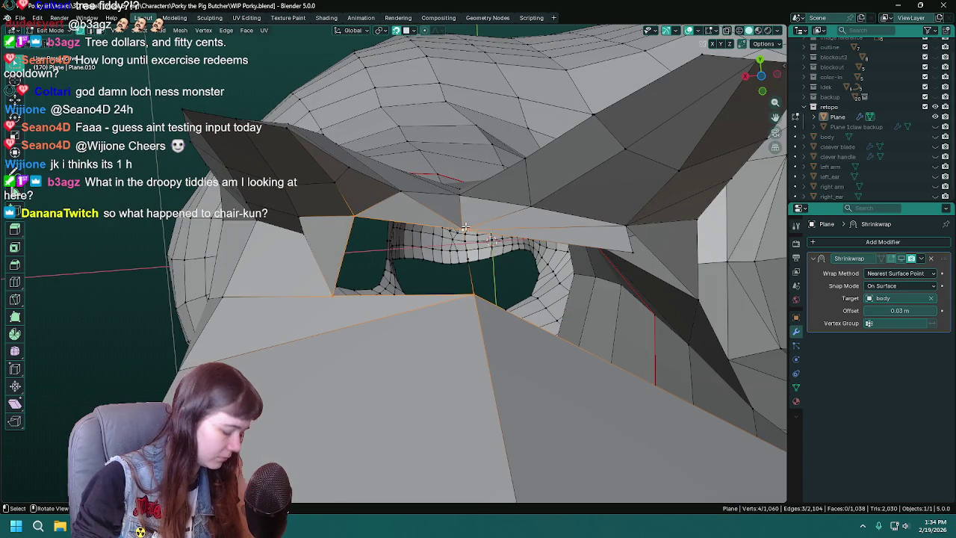
{"action": "key", "text": "f"}
Delete the two faces next to the hole, leaving an open gap
{"action": "left_click", "coordinate": [317, 239]}
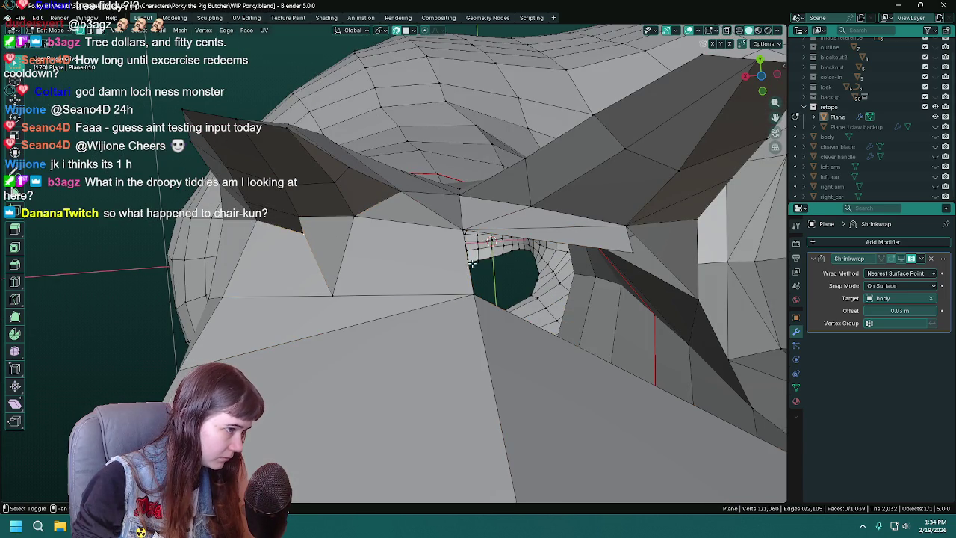
{"action": "middle_click_drag", "start_coordinate": [462, 278], "coordinate": [454, 256]}
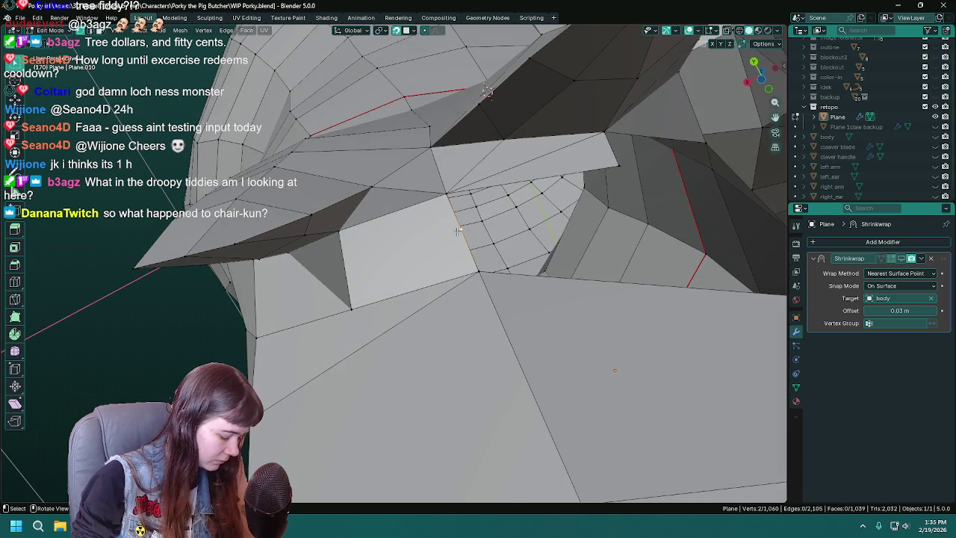
{"action": "key", "text": "j"}
{"action": "mouse_move", "coordinate": [350, 304]}
{"action": "middle_mouse_down"}
{"action": "mouse_move", "coordinate": [371, 293]}
{"action": "mouse_move", "coordinate": [352, 241]}
{"action": "mouse_move", "coordinate": [400, 256]}
{"action": "middle_mouse_up"}
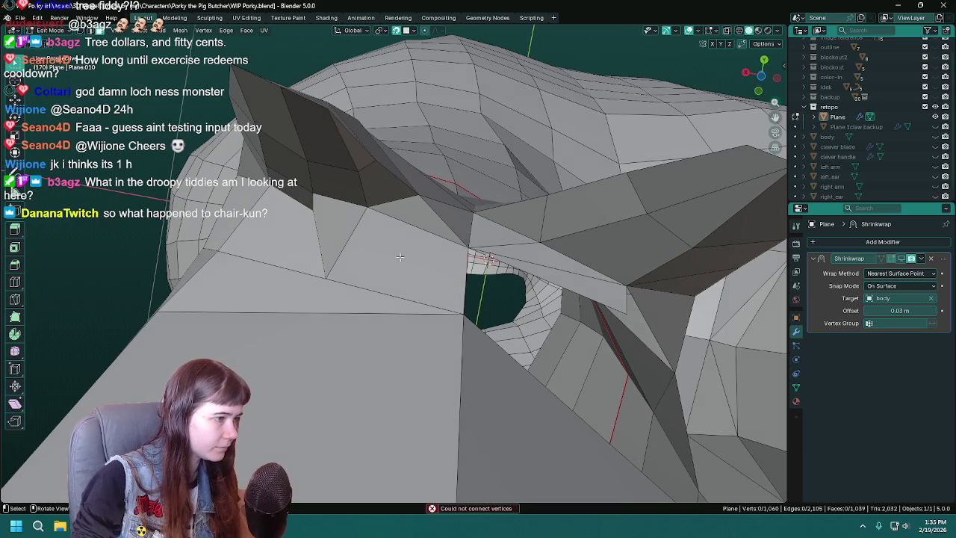
{"action": "left_click", "coordinate": [399, 256]}
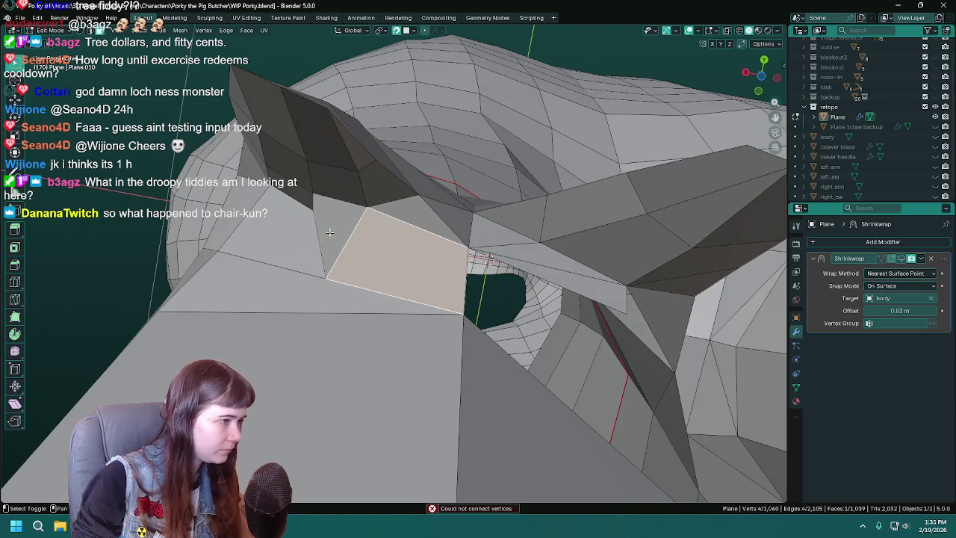
{"action": "left_click", "coordinate": [340, 228], "text": "shift"}
{"action": "key", "text": "x"}
{"action": "left_click", "coordinate": [303, 237]}
Add centred loop cuts across the faces near the hole
{"action": "key", "text": "ctrl+r"}
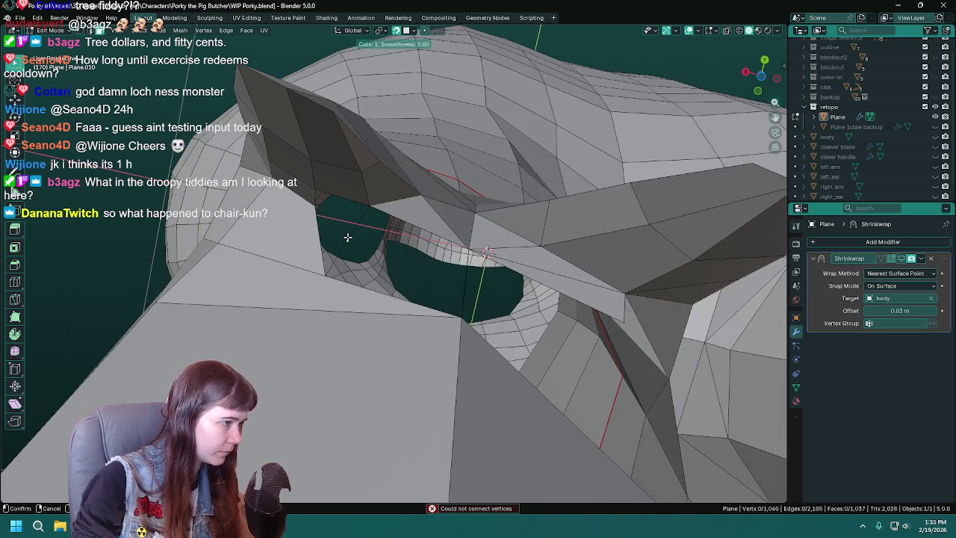
{"action": "left_click", "coordinate": [352, 242]}
{"action": "right_click", "coordinate": [351, 243]}
{"action": "key", "text": "ctrl+r"}
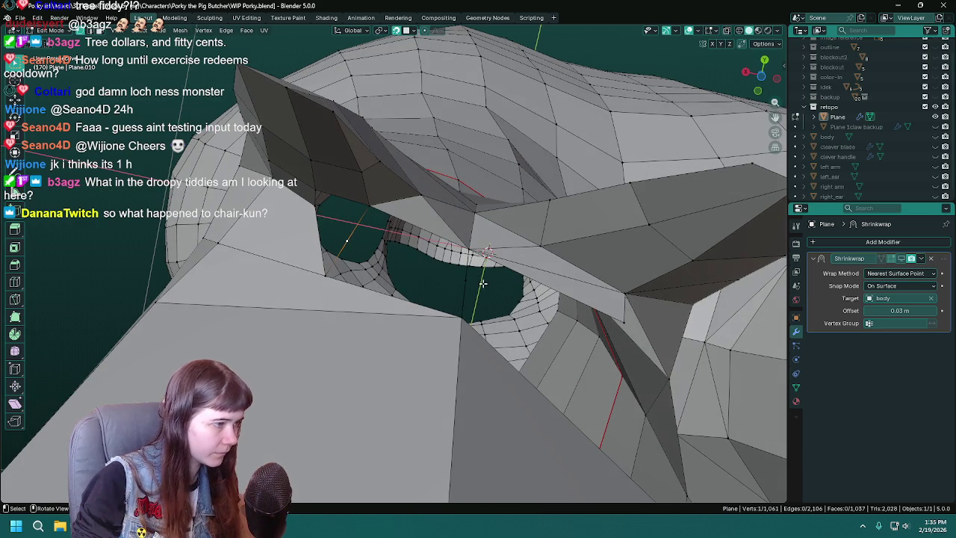
{"action": "middle_click_drag", "start_coordinate": [483, 283], "coordinate": [467, 269]}
{"action": "middle_click_drag", "start_coordinate": [356, 263], "coordinate": [402, 257]}
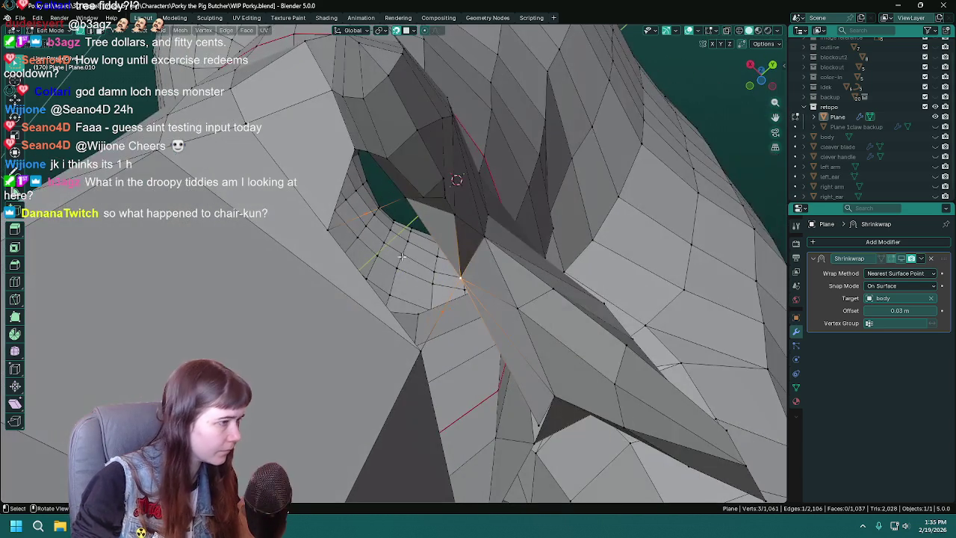
Select the four corner vertices of the gap and fill it with a quad
{"action": "left_click", "coordinate": [351, 152], "text": "alt"}
{"action": "mouse_move", "coordinate": [351, 152]}
{"action": "middle_mouse_down"}
{"action": "mouse_move", "coordinate": [325, 221]}
{"action": "mouse_move", "coordinate": [336, 187]}
{"action": "middle_mouse_up"}
{"action": "left_click", "coordinate": [334, 191]}
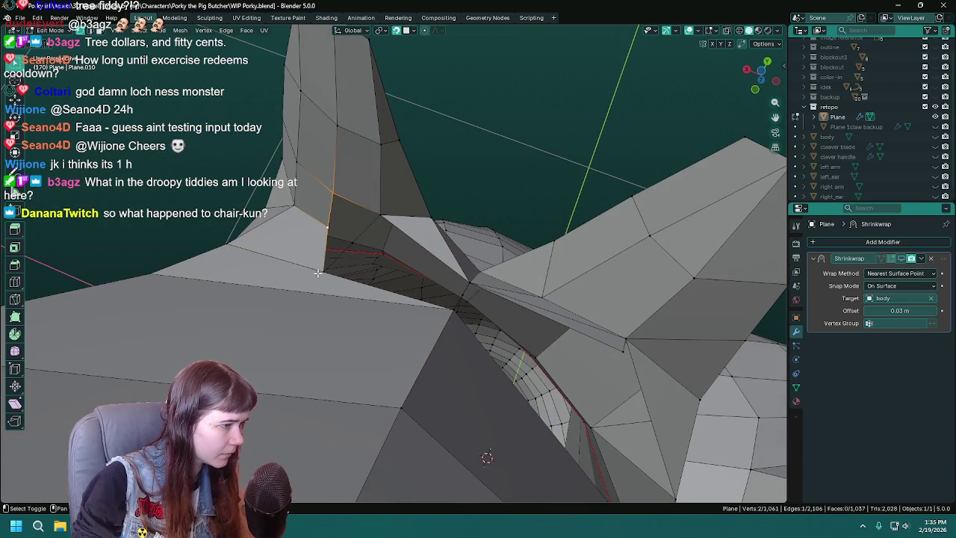
{"action": "left_click", "coordinate": [375, 216], "text": "shift"}
{"action": "key", "text": "f"}
Fill the selected edge loop and the next four-corner gap with quads, then save
{"action": "left_click", "coordinate": [353, 242]}
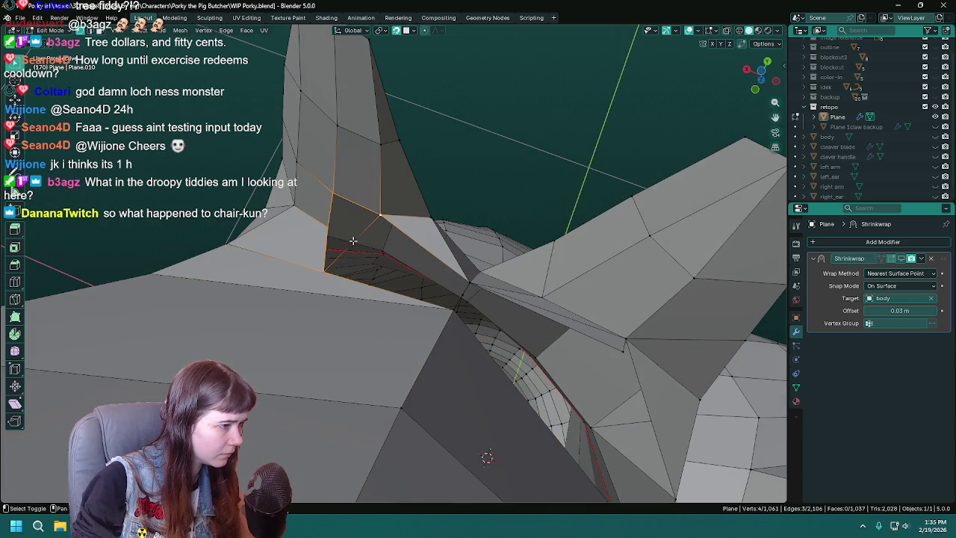
{"action": "mouse_move", "coordinate": [328, 222]}
{"action": "middle_mouse_down"}
{"action": "mouse_move", "coordinate": [416, 227]}
{"action": "mouse_move", "coordinate": [503, 305]}
{"action": "mouse_move", "coordinate": [478, 295]}
{"action": "middle_mouse_up"}
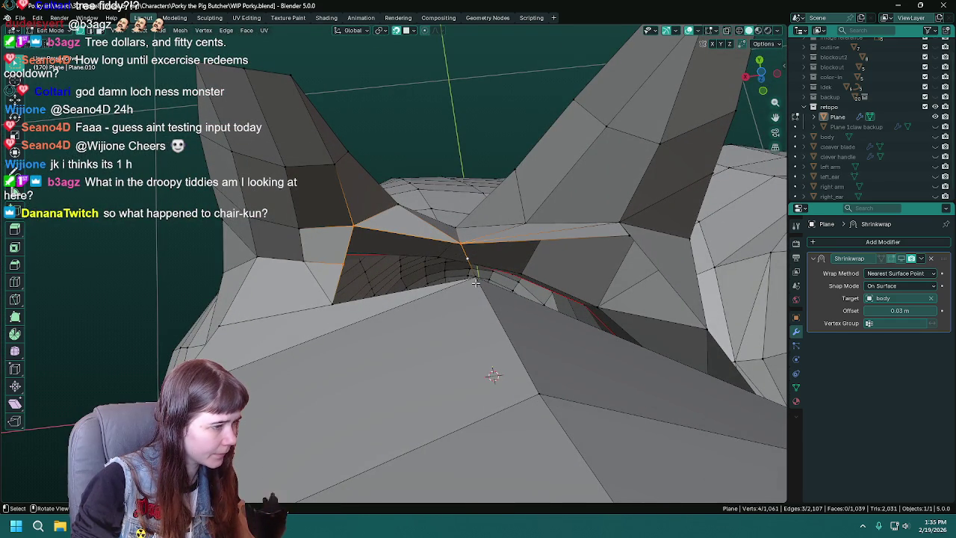
{"action": "key", "text": "f"}
{"action": "left_click", "coordinate": [480, 288]}
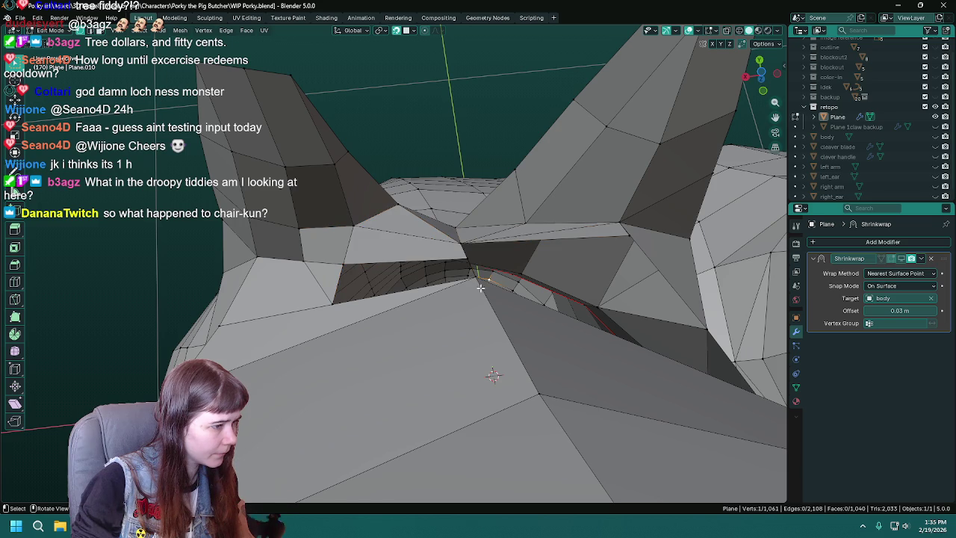
{"action": "left_click", "coordinate": [470, 282]}
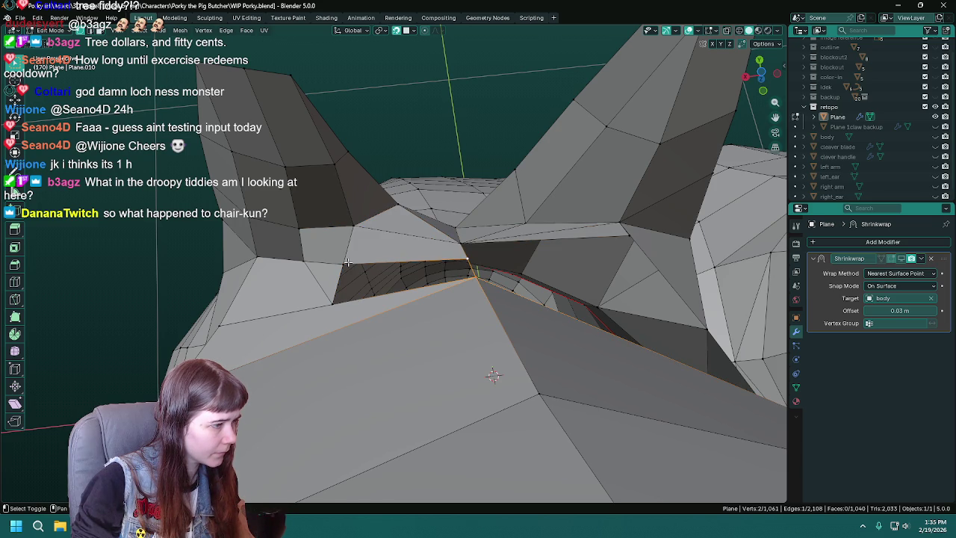
{"action": "left_click", "coordinate": [326, 307], "text": "shift"}
{"action": "key", "text": "f"}
{"action": "mouse_move", "coordinate": [326, 306]}
{"action": "middle_mouse_down"}
{"action": "mouse_move", "coordinate": [343, 265]}
{"action": "mouse_move", "coordinate": [407, 265]}
{"action": "middle_mouse_up"}
{"action": "key", "text": "ctrl+s"}
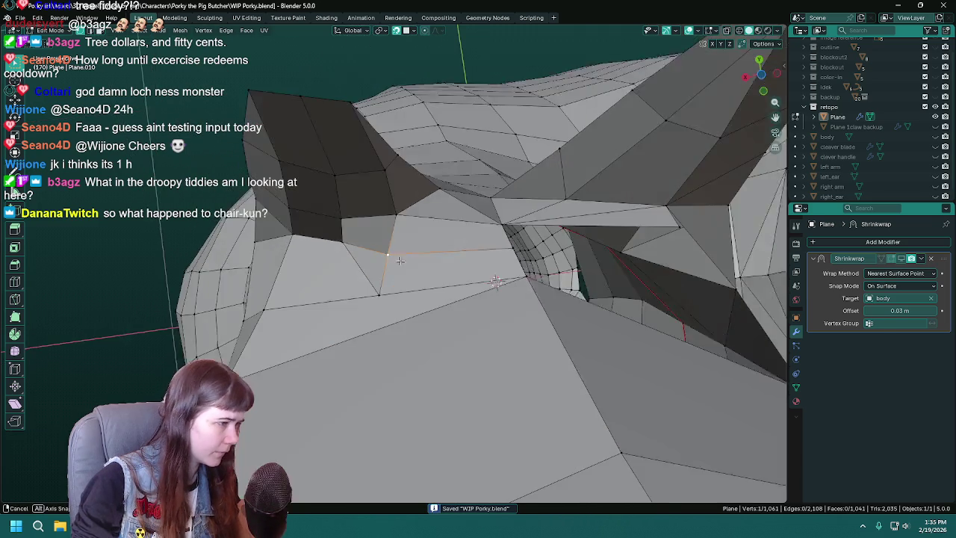
Dissolve the extra vertex, connect vertices to split the face, save, and leave Edit Mode
{"action": "key", "text": "x"}
{"action": "left_click", "coordinate": [407, 279]}
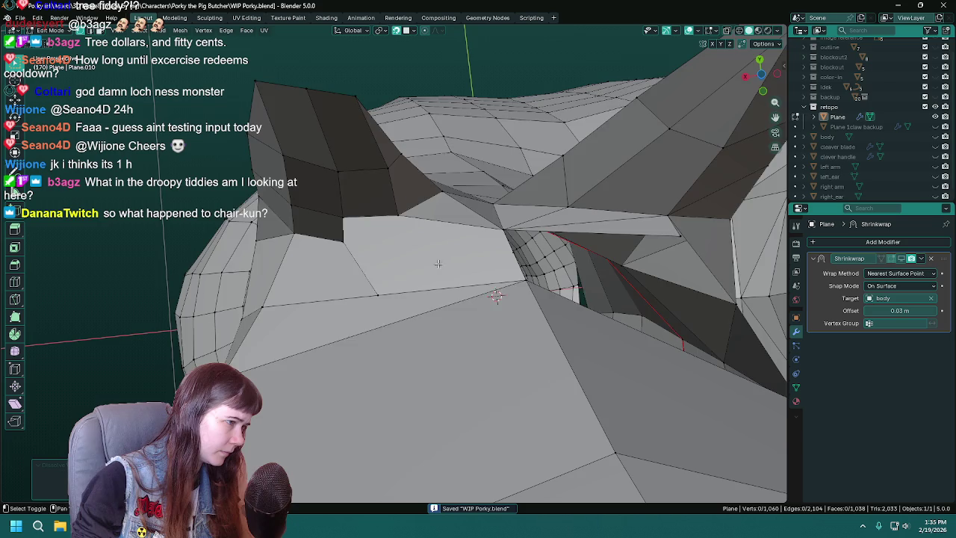
{"action": "middle_click_drag", "start_coordinate": [407, 279], "coordinate": [506, 278]}
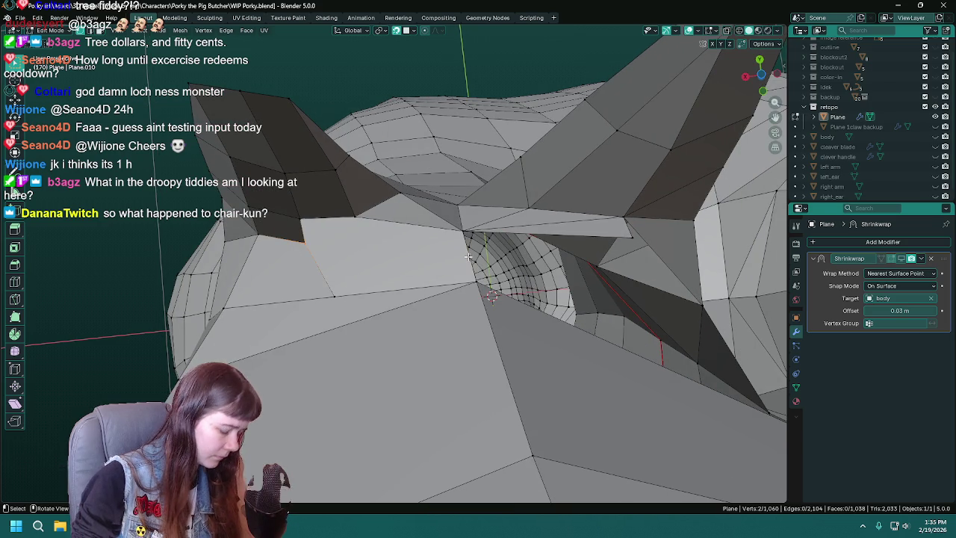
{"action": "key", "text": "j"}
{"action": "left_click", "coordinate": [353, 228]}
{"action": "mouse_move", "coordinate": [334, 303]}
{"action": "middle_mouse_down"}
{"action": "mouse_move", "coordinate": [351, 319]}
{"action": "mouse_move", "coordinate": [348, 367]}
{"action": "mouse_move", "coordinate": [420, 288]}
{"action": "mouse_move", "coordinate": [379, 277]}
{"action": "mouse_move", "coordinate": [501, 329]}
{"action": "mouse_move", "coordinate": [262, 323]}
{"action": "mouse_move", "coordinate": [284, 281]}
{"action": "mouse_move", "coordinate": [412, 301]}
{"action": "mouse_move", "coordinate": [385, 282]}
{"action": "middle_mouse_up"}
{"action": "key", "text": "ctrl+s"}
{"action": "key", "text": "Tab"}
Save, return to Edit Mode on the retopo mesh and unhide the body mesh behind it
{"action": "key", "text": "ctrl+s"}
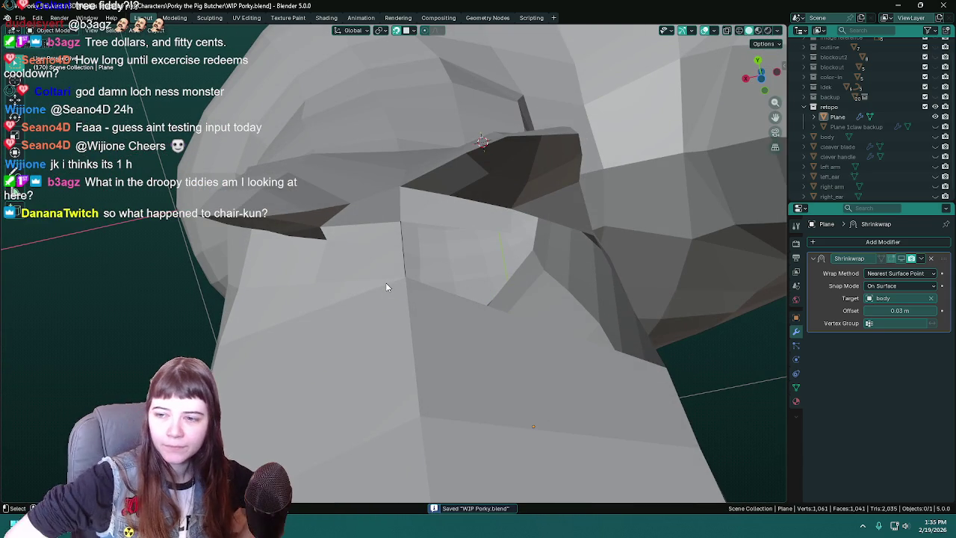
{"action": "mouse_move", "coordinate": [386, 282]}
{"action": "middle_mouse_down"}
{"action": "mouse_move", "coordinate": [393, 264]}
{"action": "mouse_move", "coordinate": [483, 345]}
{"action": "mouse_move", "coordinate": [380, 379]}
{"action": "mouse_move", "coordinate": [363, 372]}
{"action": "middle_mouse_up"}
{"action": "scroll", "coordinate": [362, 272], "scroll_direction": "down", "scroll_amount": 5}
{"action": "scroll", "coordinate": [479, 348], "scroll_direction": "up", "scroll_amount": 3}
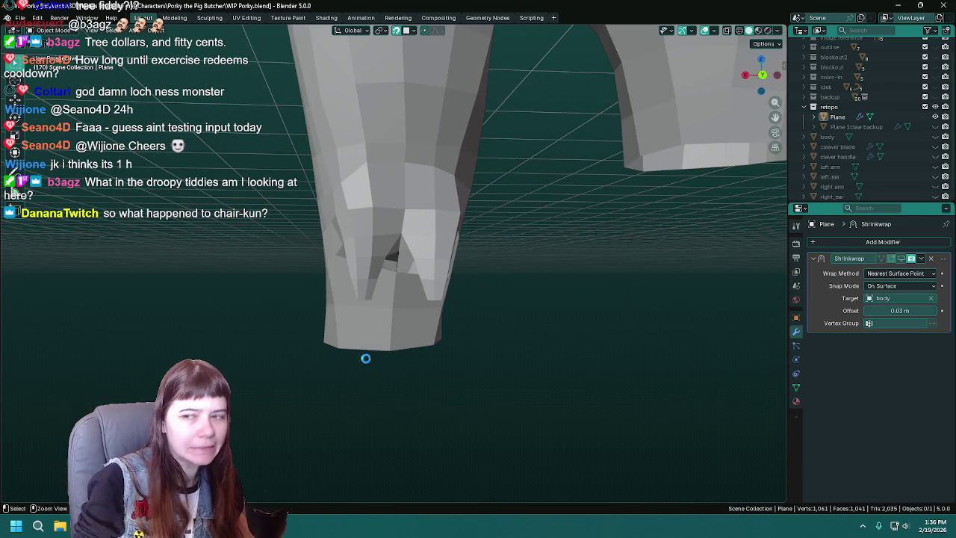
{"action": "scroll", "coordinate": [366, 362], "scroll_direction": "up", "scroll_amount": 2}
{"action": "scroll", "coordinate": [366, 362], "scroll_direction": "up", "scroll_amount": 2}
{"action": "mouse_move", "coordinate": [366, 363]}
{"action": "middle_mouse_down"}
{"action": "mouse_move", "coordinate": [355, 298]}
{"action": "mouse_move", "coordinate": [399, 236]}
{"action": "mouse_move", "coordinate": [412, 261]}
{"action": "mouse_move", "coordinate": [326, 288]}
{"action": "middle_mouse_up"}
{"action": "key", "text": "Tab"}
{"action": "scroll", "coordinate": [355, 299], "scroll_direction": "down", "scroll_amount": 3}
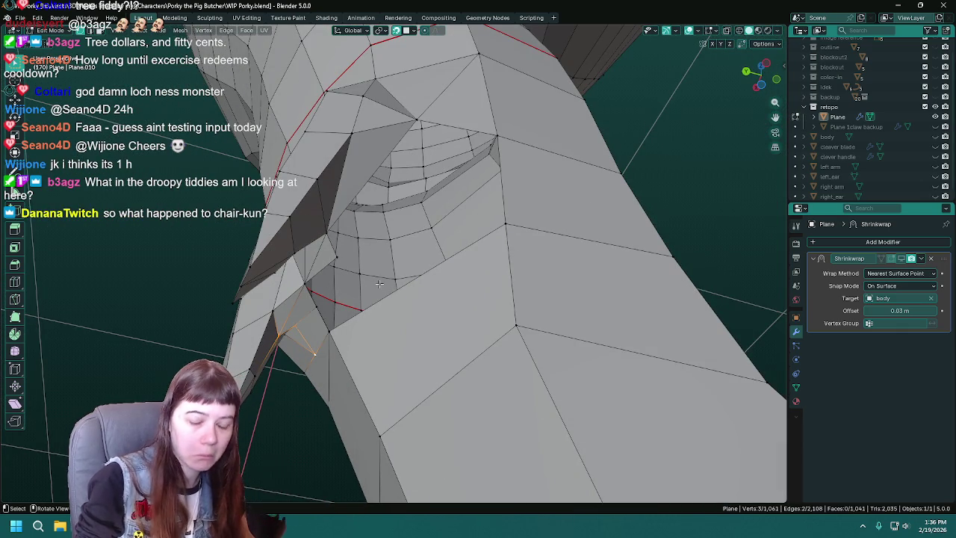
{"action": "left_click", "coordinate": [935, 137]}
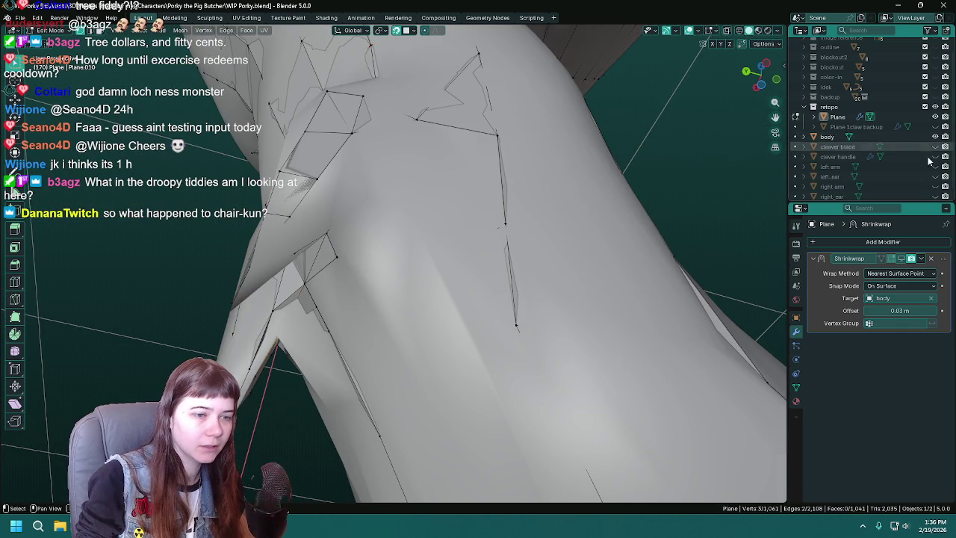
Move a vertex near the opening so it sits on the body surface
{"action": "middle_click_drag", "start_coordinate": [418, 224], "coordinate": [364, 212]}
{"action": "left_click", "coordinate": [364, 212]}
{"action": "key", "text": "ctrl+s"}
{"action": "middle_click_drag", "start_coordinate": [396, 245], "coordinate": [440, 243]}
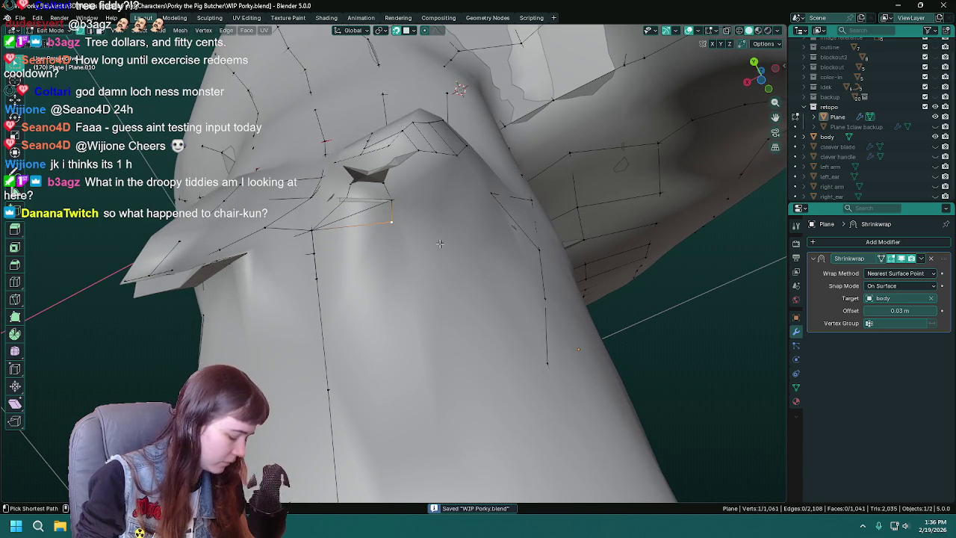
{"action": "key", "text": "g"}
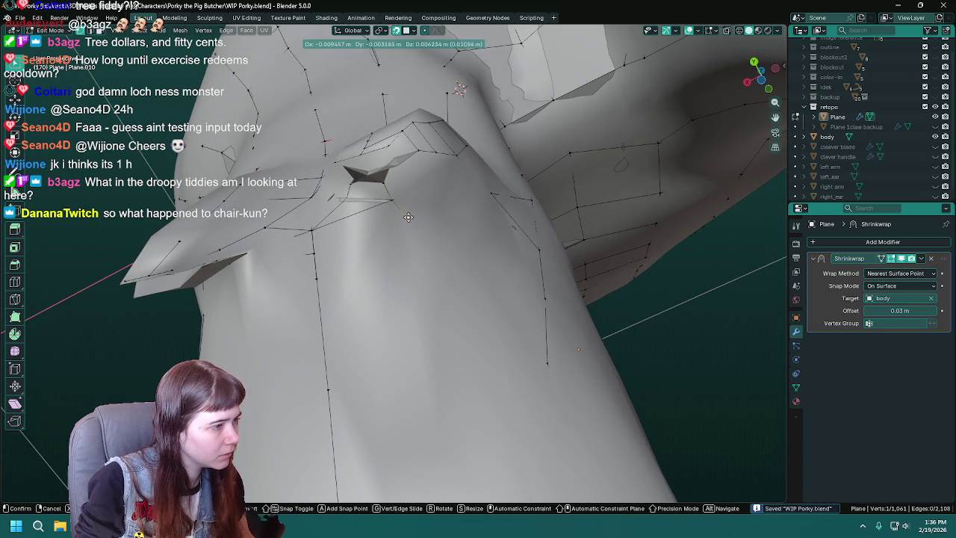
{"action": "left_click", "coordinate": [409, 222]}
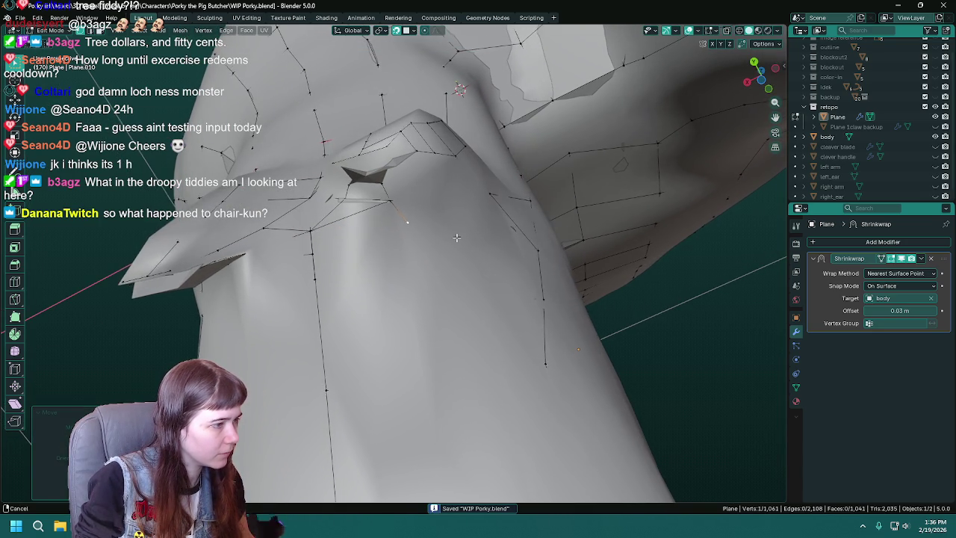
Slide another vertex along its edges with GG to follow the body, then save
{"action": "middle_click_drag", "start_coordinate": [409, 222], "coordinate": [430, 224]}
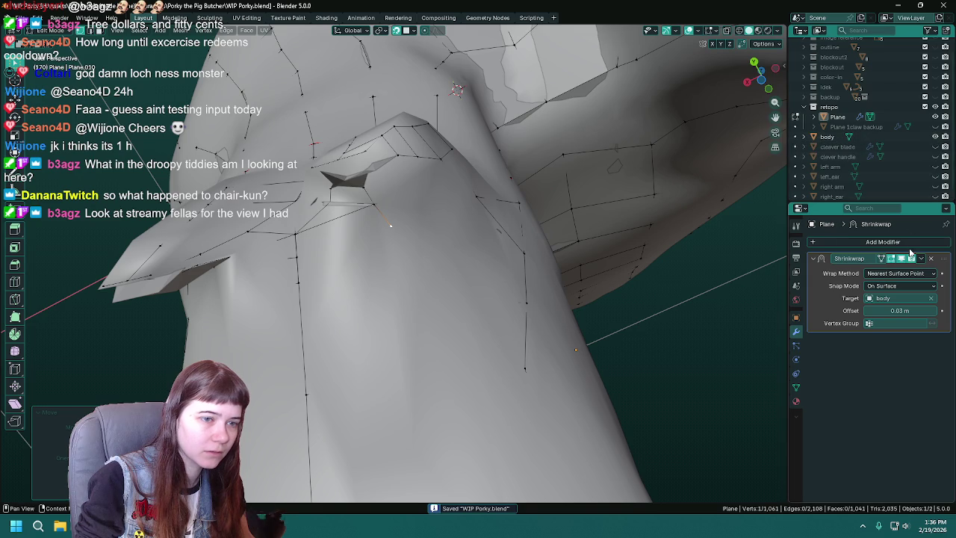
{"action": "middle_click_drag", "start_coordinate": [567, 269], "coordinate": [478, 225]}
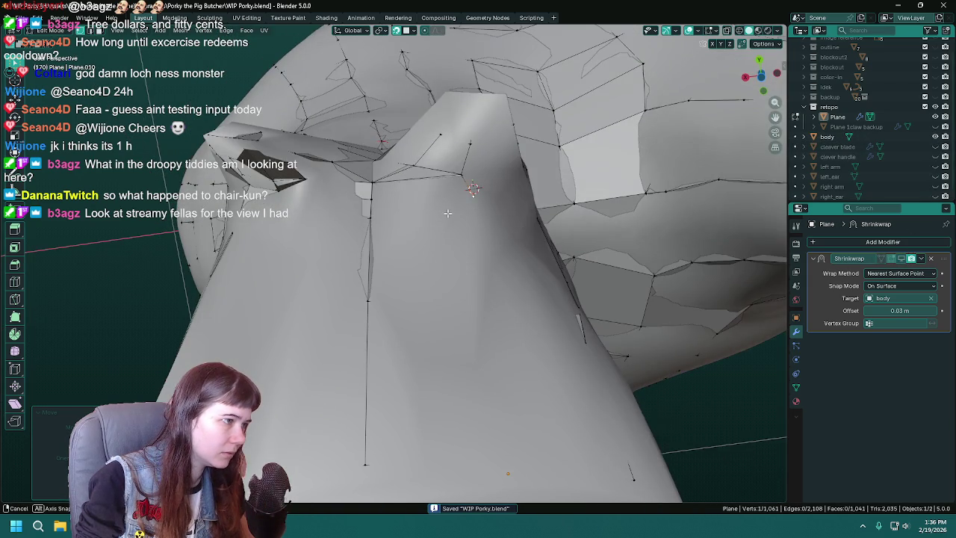
{"action": "mouse_move", "coordinate": [538, 239]}
{"action": "middle_mouse_down"}
{"action": "mouse_move", "coordinate": [502, 219]}
{"action": "mouse_move", "coordinate": [446, 232]}
{"action": "mouse_move", "coordinate": [447, 209]}
{"action": "mouse_move", "coordinate": [460, 226]}
{"action": "mouse_move", "coordinate": [487, 224]}
{"action": "mouse_move", "coordinate": [481, 239]}
{"action": "mouse_move", "coordinate": [475, 216]}
{"action": "middle_mouse_up"}
{"action": "key", "text": "g"}
{"action": "key", "text": "g"}
{"action": "left_click", "coordinate": [475, 230]}
{"action": "key", "text": "g"}
{"action": "key", "text": "g"}
{"action": "left_click", "coordinate": [474, 228]}
{"action": "key", "text": "ctrl+s"}
Delete the stray vertex at the opening, save, and toggle the shrinkwrap edit-mode display
{"action": "mouse_move", "coordinate": [434, 190]}
{"action": "middle_mouse_down"}
{"action": "mouse_move", "coordinate": [398, 190]}
{"action": "mouse_move", "coordinate": [442, 239]}
{"action": "middle_mouse_up"}
{"action": "key", "text": "x"}
{"action": "left_click", "coordinate": [333, 192]}
{"action": "mouse_move", "coordinate": [333, 192]}
{"action": "middle_mouse_down"}
{"action": "mouse_move", "coordinate": [442, 274]}
{"action": "mouse_move", "coordinate": [358, 291]}
{"action": "middle_mouse_up"}
{"action": "key", "text": "ctrl+s"}
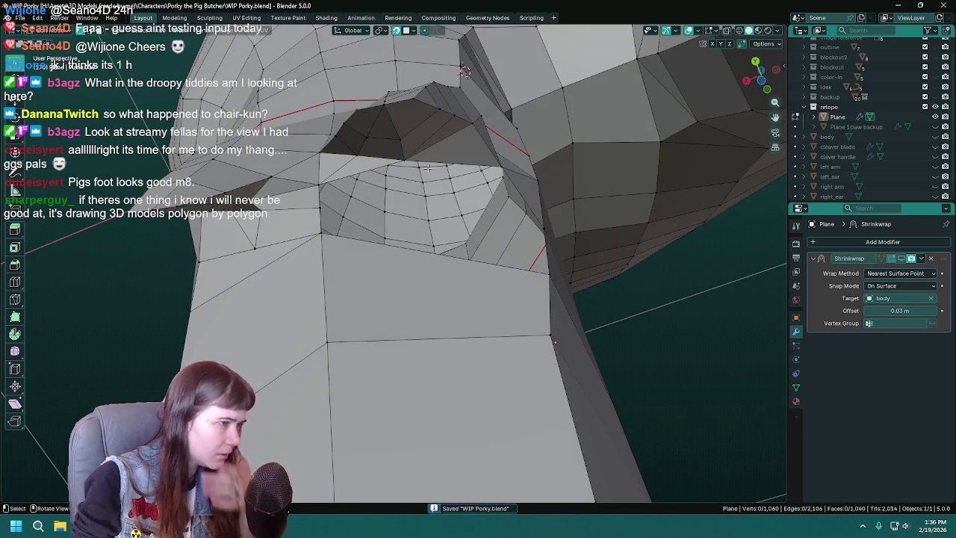
{"action": "left_click", "coordinate": [902, 258]}
{"action": "left_click", "coordinate": [902, 258]}
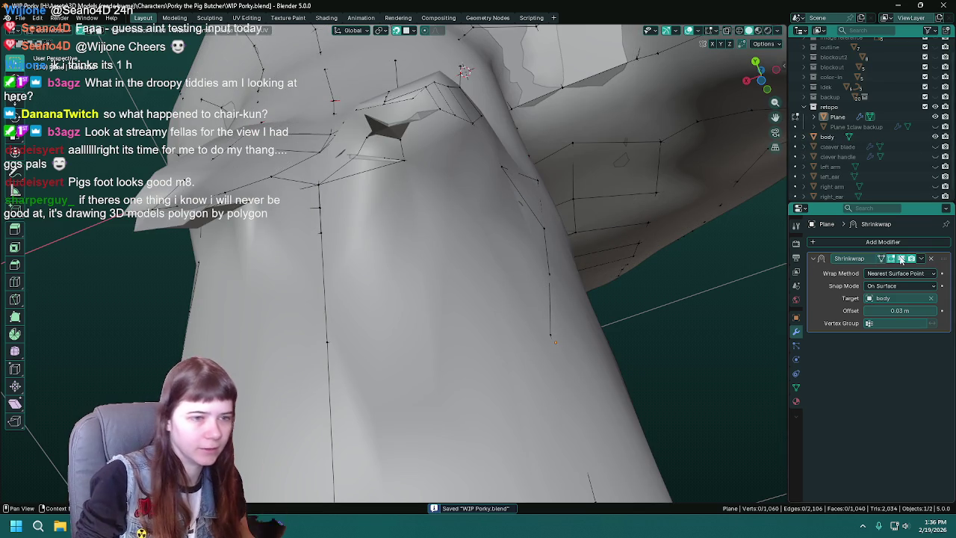
Extrude two new vertices from the one below the opening, nudge one, then hide the body
{"action": "left_click", "coordinate": [406, 187]}
{"action": "mouse_move", "coordinate": [418, 195]}
{"action": "middle_mouse_down"}
{"action": "mouse_move", "coordinate": [406, 187]}
{"action": "mouse_move", "coordinate": [387, 206]}
{"action": "middle_mouse_up"}
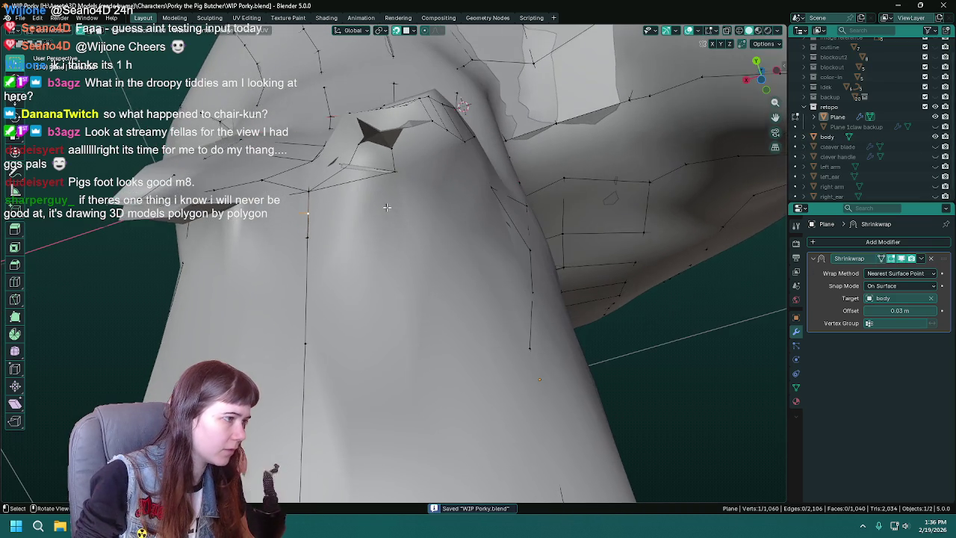
{"action": "middle_click_drag", "start_coordinate": [271, 214], "coordinate": [450, 250]}
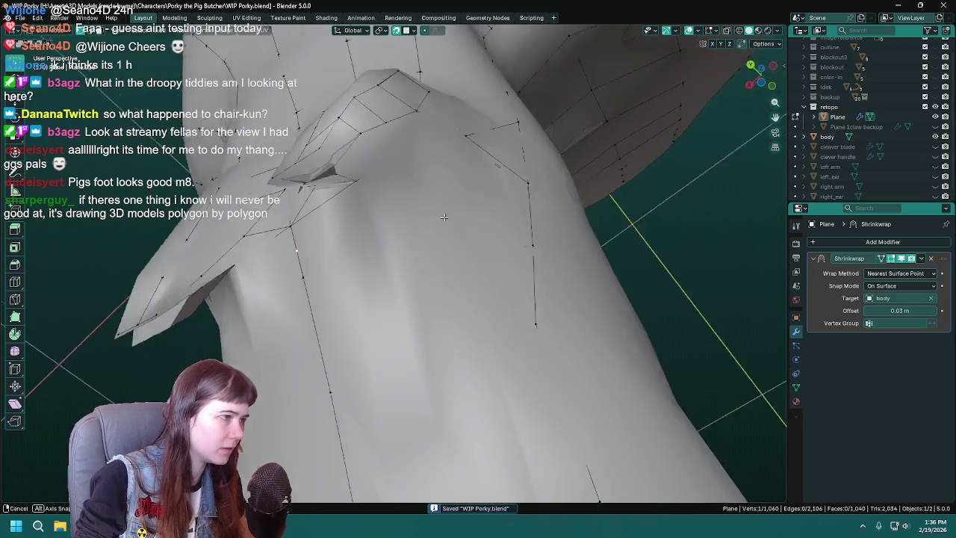
{"action": "middle_click_drag", "start_coordinate": [575, 162], "coordinate": [411, 221]}
{"action": "key", "text": "e"}
{"action": "left_click", "coordinate": [388, 213]}
{"action": "key", "text": "e"}
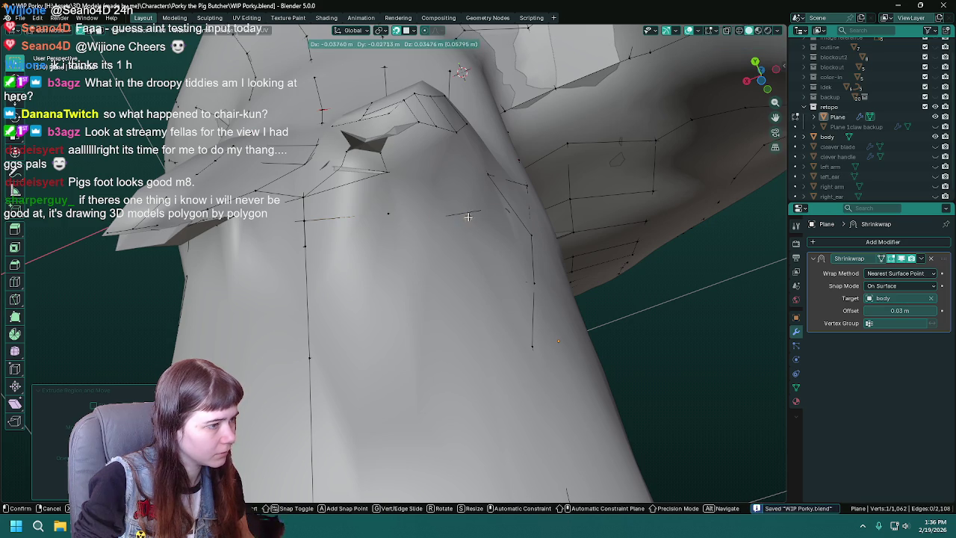
{"action": "left_click", "coordinate": [467, 217]}
{"action": "middle_click_drag", "start_coordinate": [467, 217], "coordinate": [561, 225]}
{"action": "left_click_drag", "start_coordinate": [450, 202], "coordinate": [457, 203]}
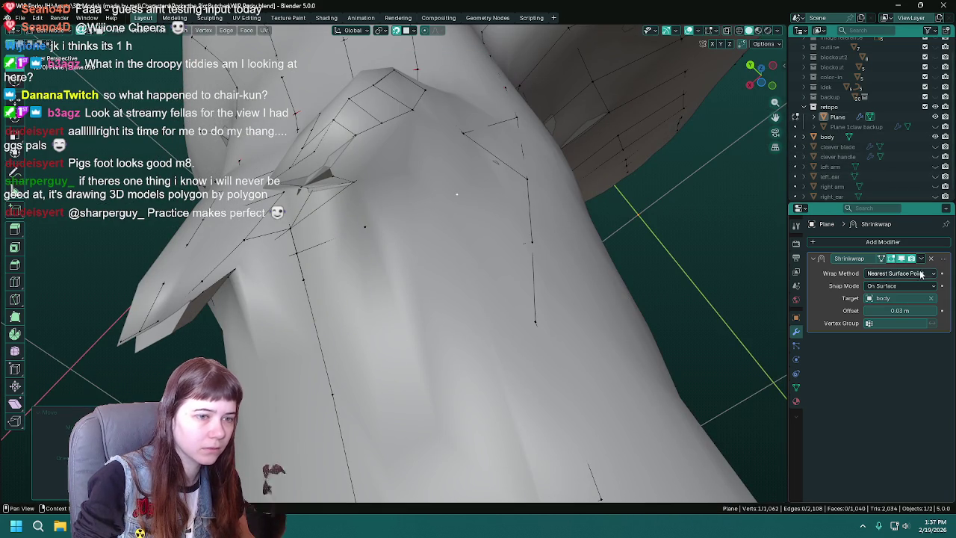
{"action": "left_click", "coordinate": [935, 137]}
Fill new faces at the opening's upper edge and along the armpit gap
{"action": "mouse_move", "coordinate": [448, 232]}
{"action": "middle_mouse_down"}
{"action": "mouse_move", "coordinate": [463, 245]}
{"action": "mouse_move", "coordinate": [474, 232]}
{"action": "middle_mouse_up"}
{"action": "left_click", "coordinate": [363, 177]}
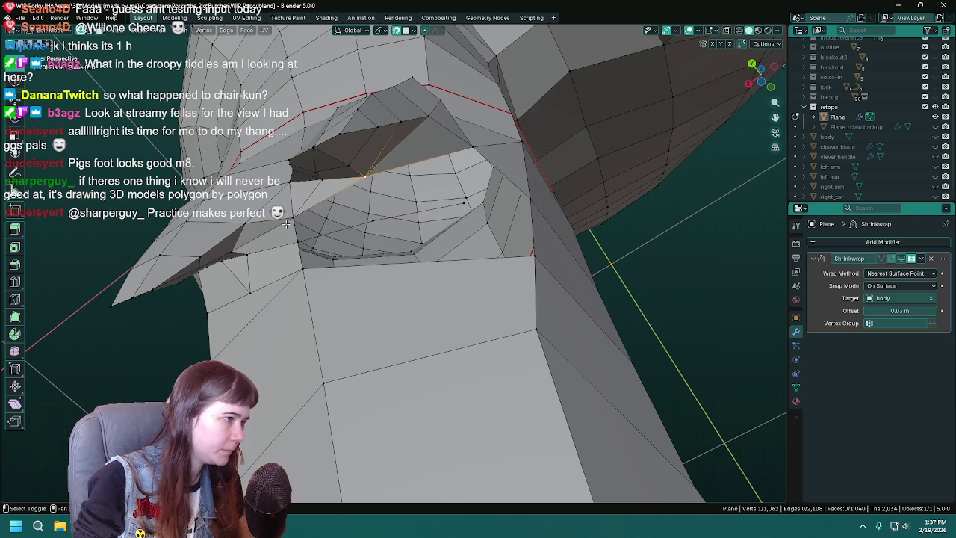
{"action": "key", "text": "f"}
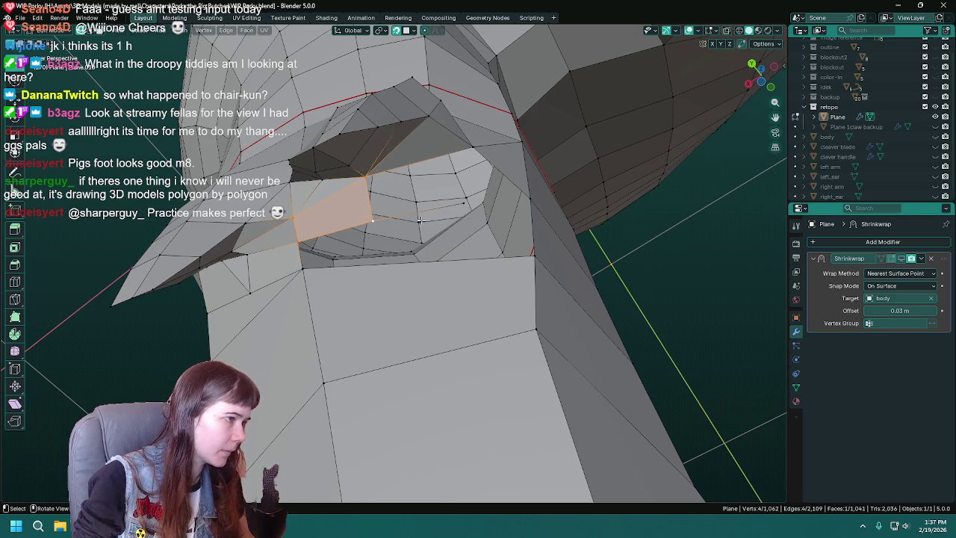
{"action": "mouse_move", "coordinate": [373, 222]}
{"action": "middle_mouse_down"}
{"action": "mouse_move", "coordinate": [420, 140]}
{"action": "mouse_move", "coordinate": [324, 188]}
{"action": "middle_mouse_up"}
{"action": "left_click", "coordinate": [420, 140]}
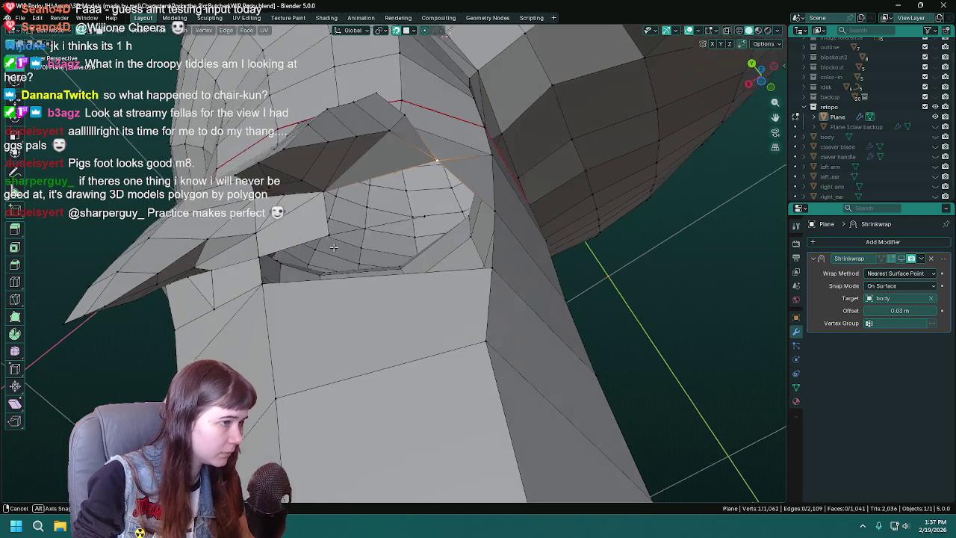
{"action": "key", "text": "f"}
Fill the next hole with a triangle between three gap vertices
{"action": "middle_click_drag", "start_coordinate": [423, 217], "coordinate": [404, 236]}
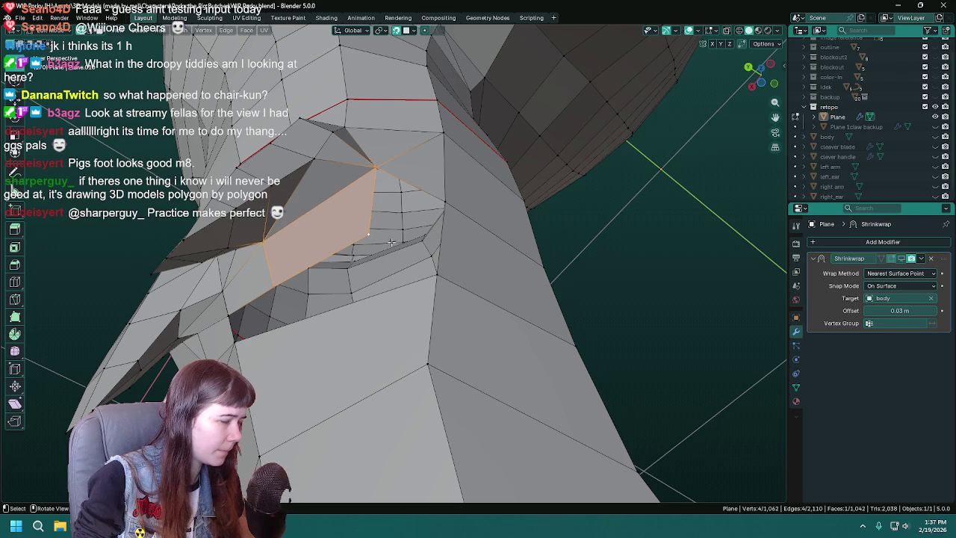
{"action": "left_click", "coordinate": [370, 236]}
{"action": "left_click", "coordinate": [373, 165], "text": "shift"}
{"action": "left_click", "coordinate": [445, 200], "text": "shift"}
{"action": "key", "text": "f"}
{"action": "middle_click_drag", "start_coordinate": [361, 278], "coordinate": [470, 270]}
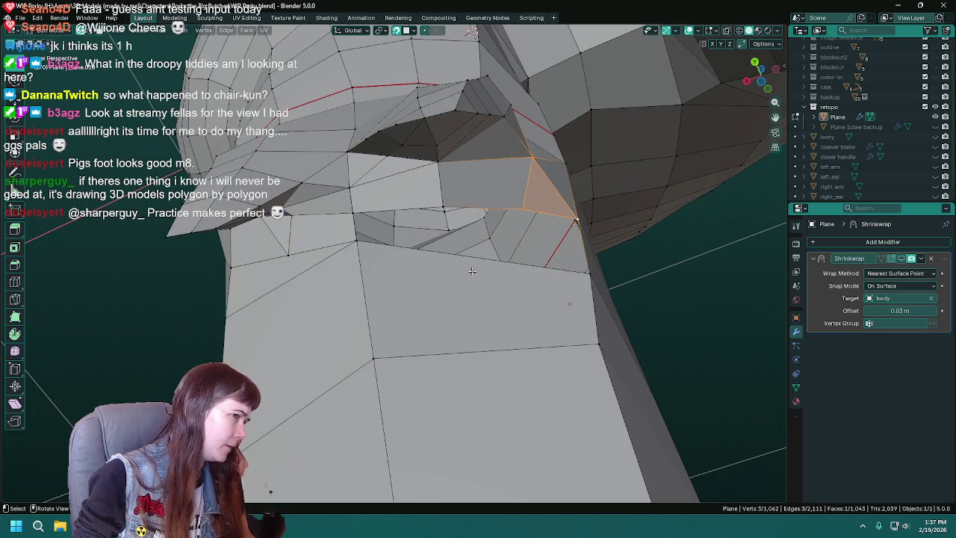
{"action": "mouse_move", "coordinate": [467, 271]}
{"action": "middle_mouse_down"}
{"action": "mouse_move", "coordinate": [369, 234]}
{"action": "mouse_move", "coordinate": [502, 298]}
{"action": "mouse_move", "coordinate": [565, 267]}
{"action": "middle_mouse_up"}
Join opposite gap vertices with two new edges and fill the remaining hole with a triangle
{"action": "left_click", "coordinate": [369, 234]}
{"action": "left_click", "coordinate": [583, 233]}
{"action": "mouse_move", "coordinate": [559, 337]}
{"action": "middle_mouse_down"}
{"action": "mouse_move", "coordinate": [572, 313]}
{"action": "mouse_move", "coordinate": [560, 298]}
{"action": "mouse_move", "coordinate": [540, 296]}
{"action": "middle_mouse_up"}
{"action": "left_click", "coordinate": [415, 194]}
{"action": "left_click", "coordinate": [346, 254], "text": "shift"}
{"action": "key", "text": "j"}
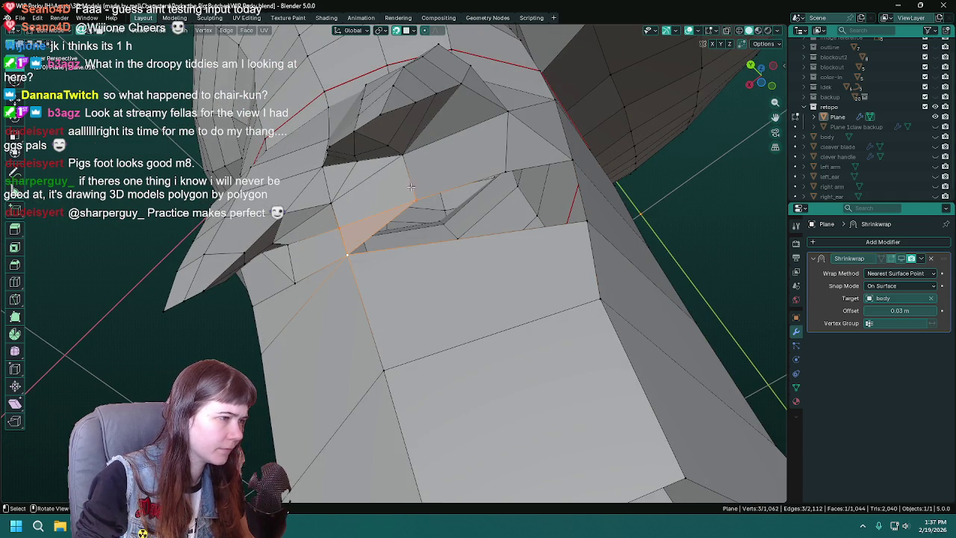
{"action": "left_click", "coordinate": [589, 216], "text": "shift"}
{"action": "key", "text": "j"}
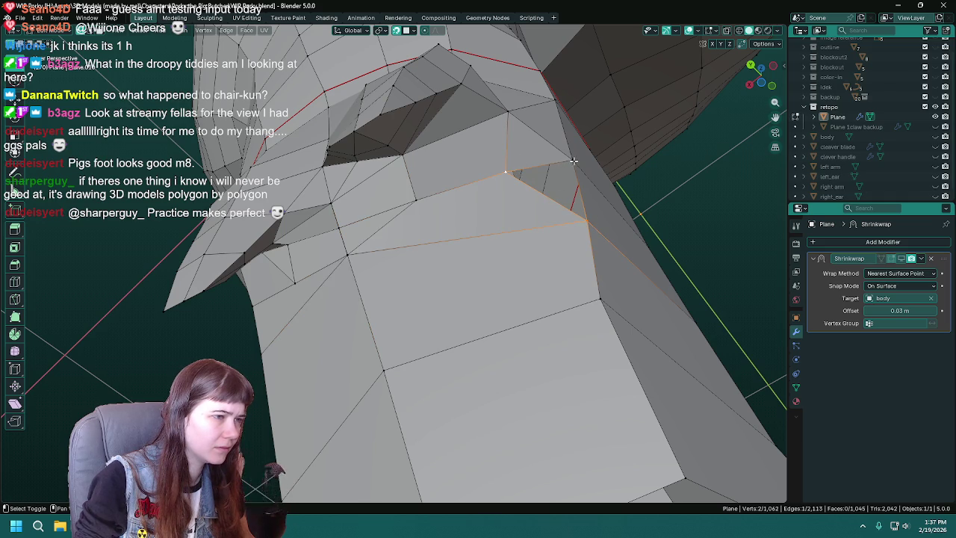
{"action": "left_click", "coordinate": [573, 160], "text": "shift"}
{"action": "key", "text": "f"}
{"action": "mouse_move", "coordinate": [574, 161]}
{"action": "middle_mouse_down"}
{"action": "mouse_move", "coordinate": [568, 319]}
{"action": "mouse_move", "coordinate": [448, 303]}
{"action": "mouse_move", "coordinate": [553, 333]}
{"action": "mouse_move", "coordinate": [449, 333]}
{"action": "middle_mouse_up"}
{"action": "key", "text": "Tab"}
{"action": "key", "text": "Tab"}
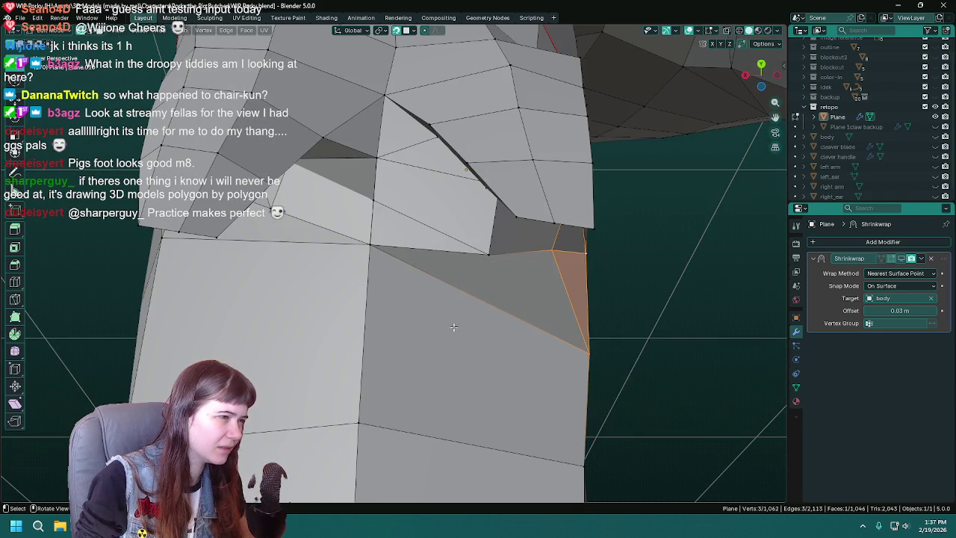
Delete the stray vertical edge in the lower armpit faces and leave Edit Mode
{"action": "middle_click_drag", "start_coordinate": [434, 293], "coordinate": [348, 157]}
{"action": "left_click", "coordinate": [355, 188]}
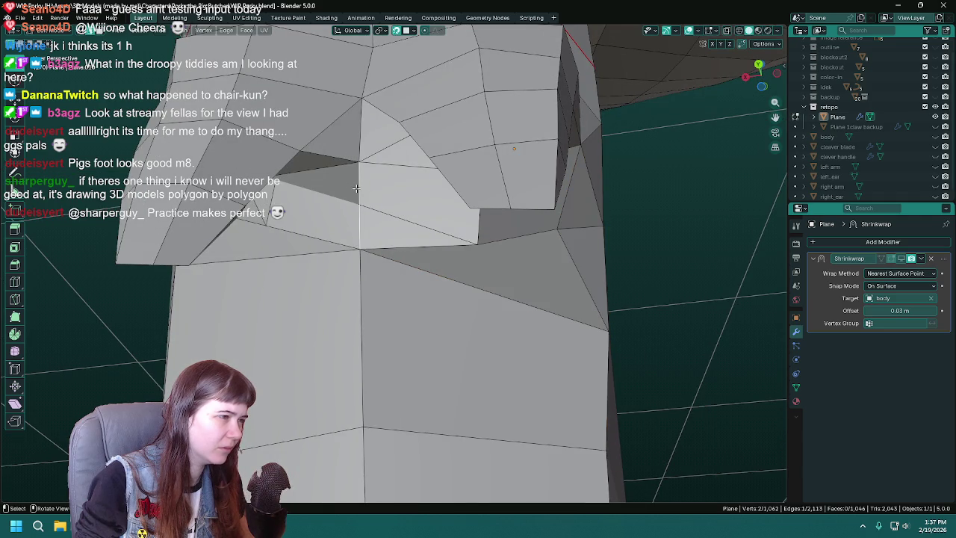
{"action": "key", "text": "x"}
{"action": "left_click", "coordinate": [342, 208]}
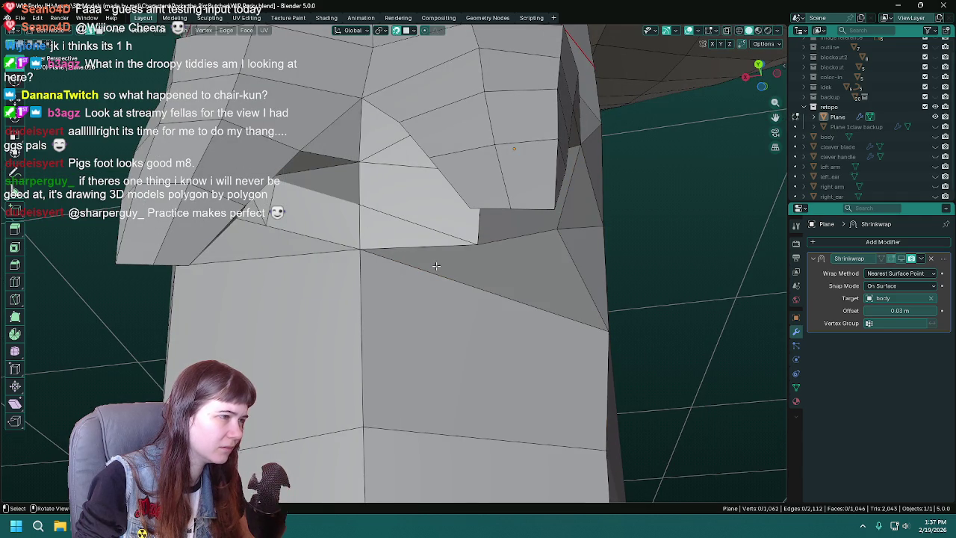
{"action": "mouse_move", "coordinate": [367, 204]}
{"action": "middle_mouse_down"}
{"action": "mouse_move", "coordinate": [358, 180]}
{"action": "mouse_move", "coordinate": [630, 374]}
{"action": "mouse_move", "coordinate": [508, 337]}
{"action": "middle_mouse_up"}
{"action": "key", "text": "Tab"}
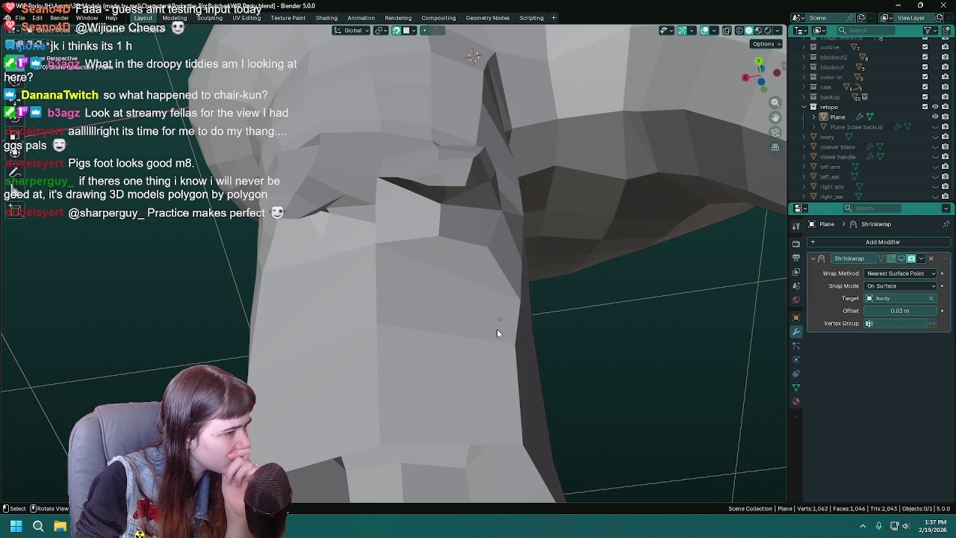
Slide the armpit seam vertex upward along its edge to even out the neighbouring faces
{"action": "key", "text": "Tab"}
{"action": "mouse_move", "coordinate": [498, 333]}
{"action": "middle_mouse_down"}
{"action": "mouse_move", "coordinate": [446, 239]}
{"action": "mouse_move", "coordinate": [458, 249]}
{"action": "mouse_move", "coordinate": [408, 214]}
{"action": "mouse_move", "coordinate": [438, 224]}
{"action": "middle_mouse_up"}
{"action": "left_click", "coordinate": [448, 239]}
{"action": "mouse_move", "coordinate": [620, 289]}
{"action": "middle_mouse_down"}
{"action": "mouse_move", "coordinate": [686, 395]}
{"action": "mouse_move", "coordinate": [661, 351]}
{"action": "middle_mouse_up"}
{"action": "key", "text": "shift+v"}
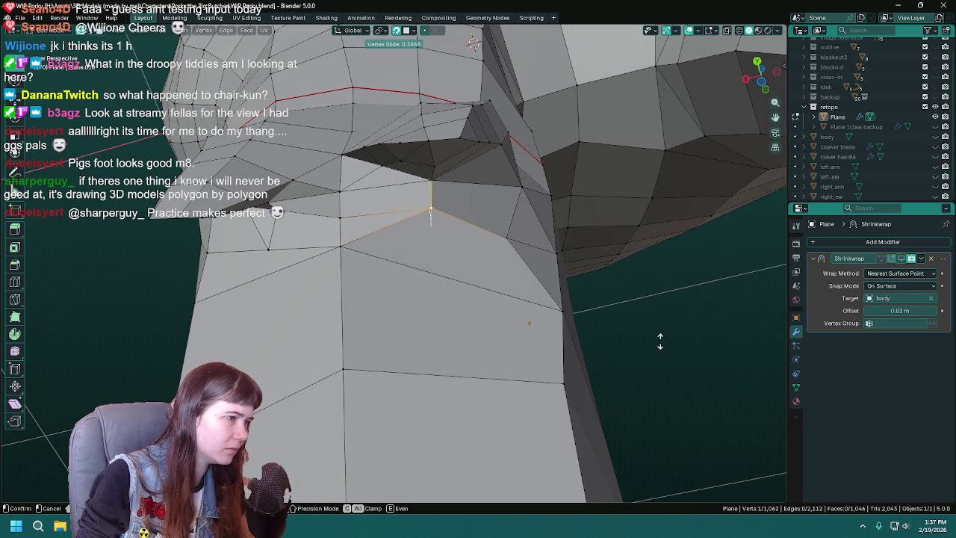
{"action": "left_click", "coordinate": [661, 341]}
{"action": "middle_click_drag", "start_coordinate": [678, 367], "coordinate": [675, 379]}
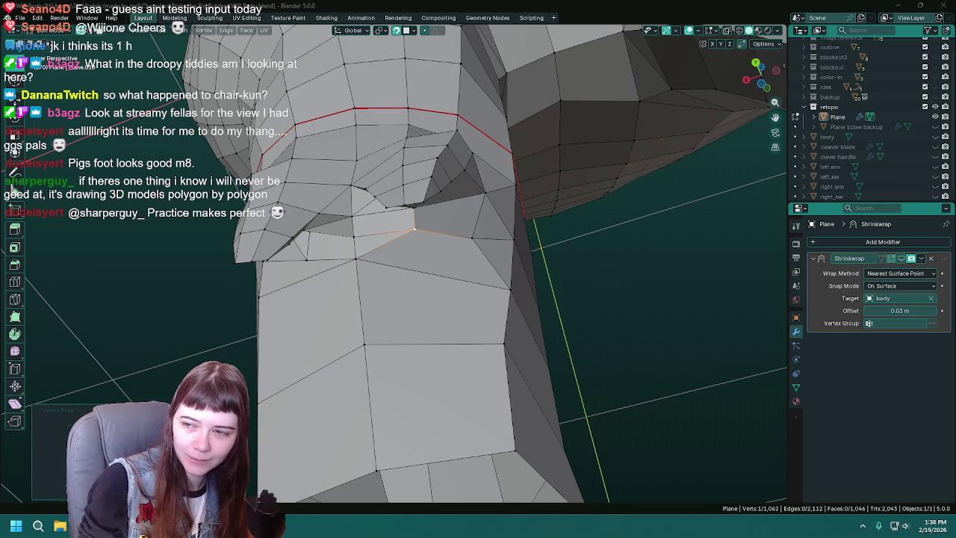
{"action": "middle_click_drag", "start_coordinate": [362, 283], "coordinate": [414, 278]}
Save the file and dissolve the selected armpit vertex
{"action": "key", "text": "ctrl+s"}
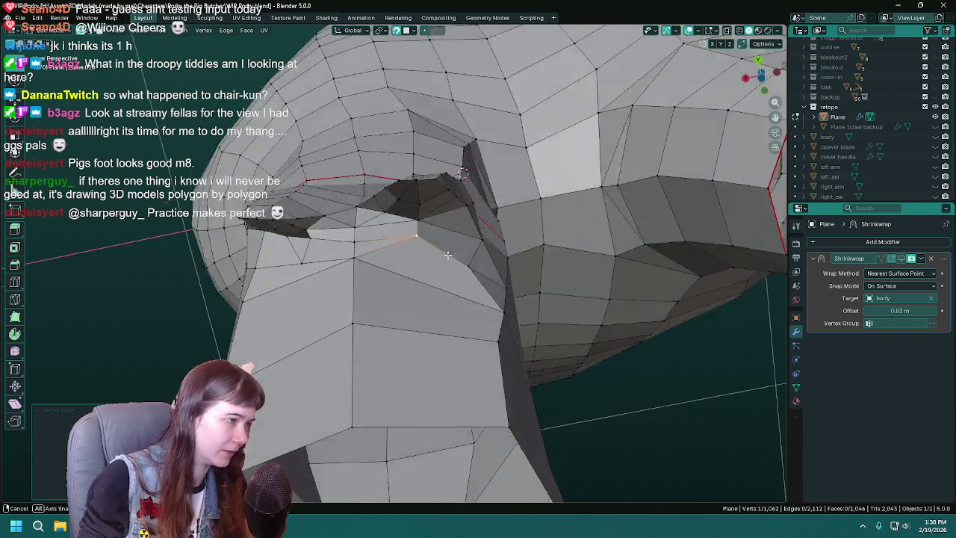
{"action": "mouse_move", "coordinate": [421, 278]}
{"action": "middle_mouse_down"}
{"action": "mouse_move", "coordinate": [447, 246]}
{"action": "mouse_move", "coordinate": [335, 313]}
{"action": "mouse_move", "coordinate": [349, 402]}
{"action": "mouse_move", "coordinate": [429, 262]}
{"action": "middle_mouse_up"}
{"action": "key", "text": "ctrl+s"}
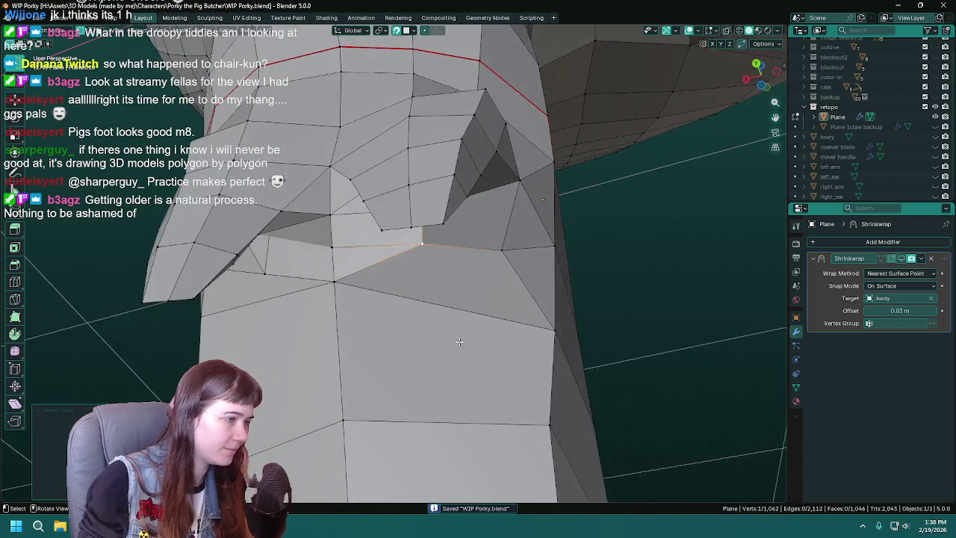
{"action": "key", "text": "x"}
{"action": "left_click", "coordinate": [427, 309]}
{"action": "mouse_move", "coordinate": [427, 308]}
{"action": "middle_mouse_down"}
{"action": "mouse_move", "coordinate": [423, 276]}
{"action": "mouse_move", "coordinate": [331, 244]}
{"action": "middle_mouse_up"}
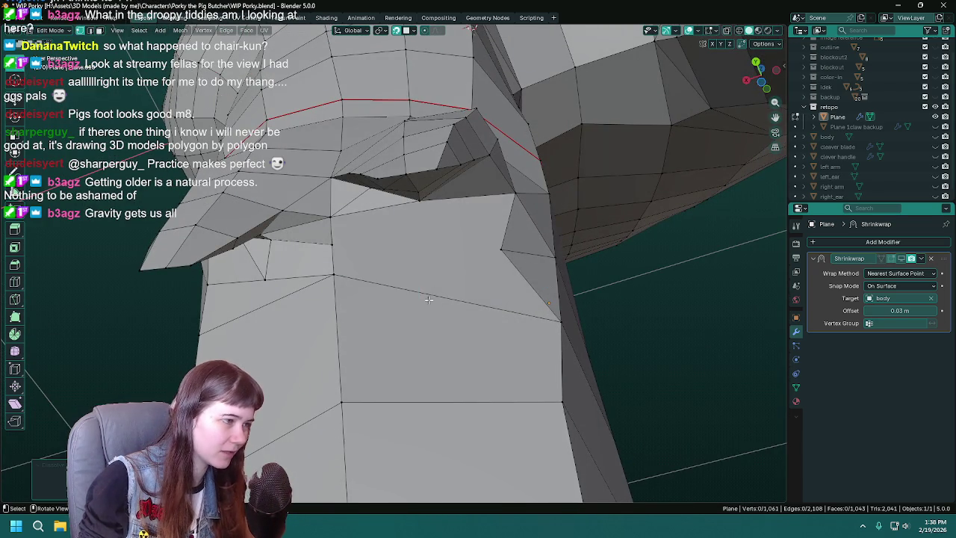
Split the armpit faces by joining vertex pairs with new edges, then check the shading
{"action": "left_click", "coordinate": [332, 244]}
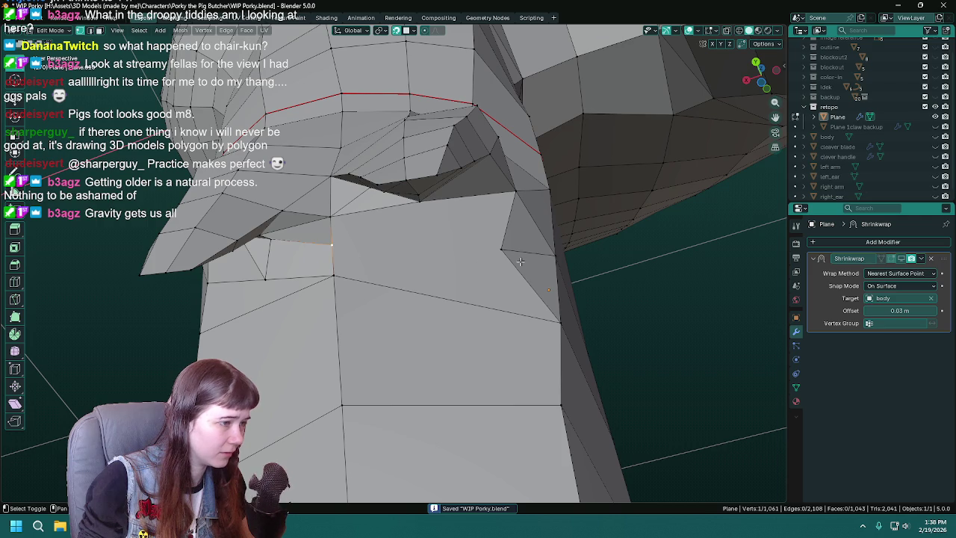
{"action": "key", "text": "j"}
{"action": "left_click", "coordinate": [419, 200]}
{"action": "left_click", "coordinate": [333, 275], "text": "shift"}
{"action": "key", "text": "j"}
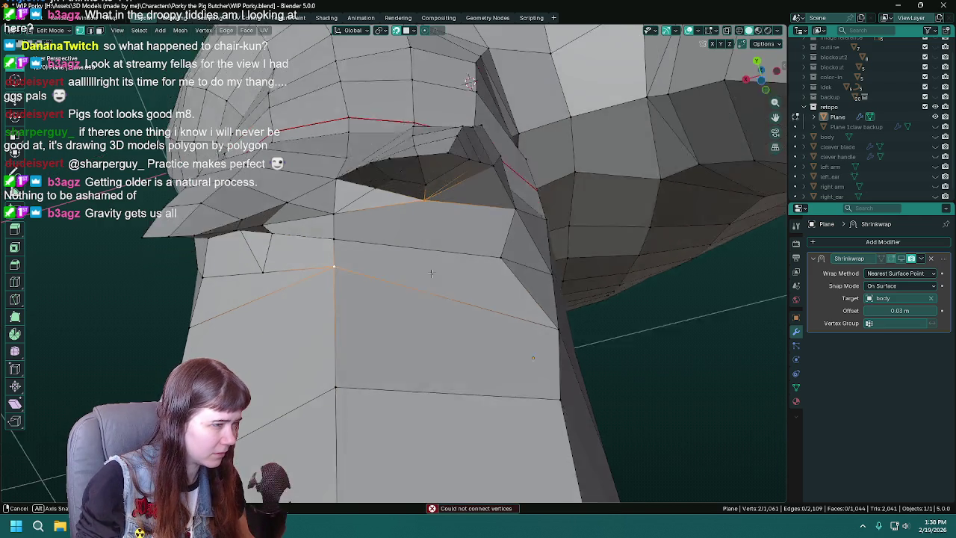
{"action": "middle_click_drag", "start_coordinate": [447, 303], "coordinate": [430, 211]}
{"action": "left_click", "coordinate": [426, 204]}
{"action": "mouse_move", "coordinate": [455, 248]}
{"action": "middle_mouse_down"}
{"action": "mouse_move", "coordinate": [357, 303]}
{"action": "mouse_move", "coordinate": [402, 242]}
{"action": "middle_mouse_up"}
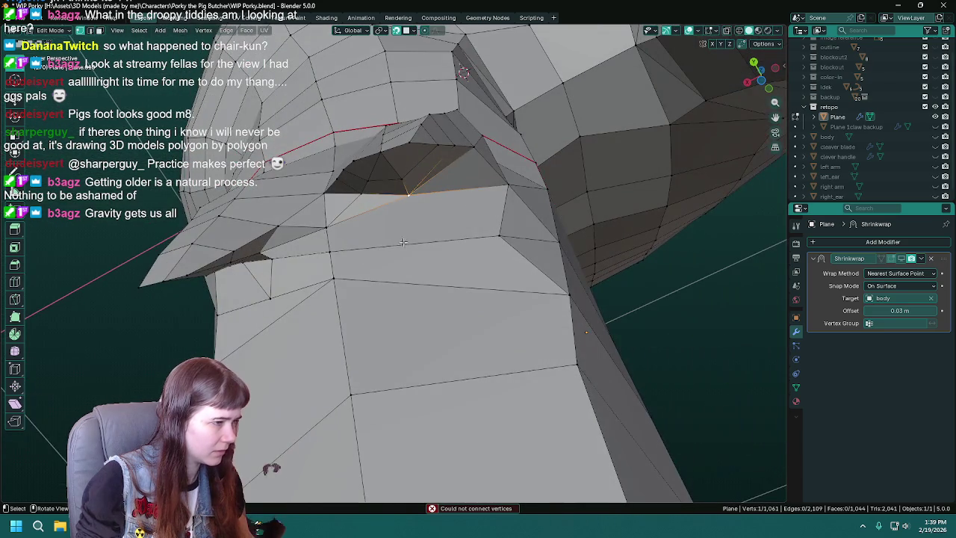
{"action": "left_click", "coordinate": [336, 254]}
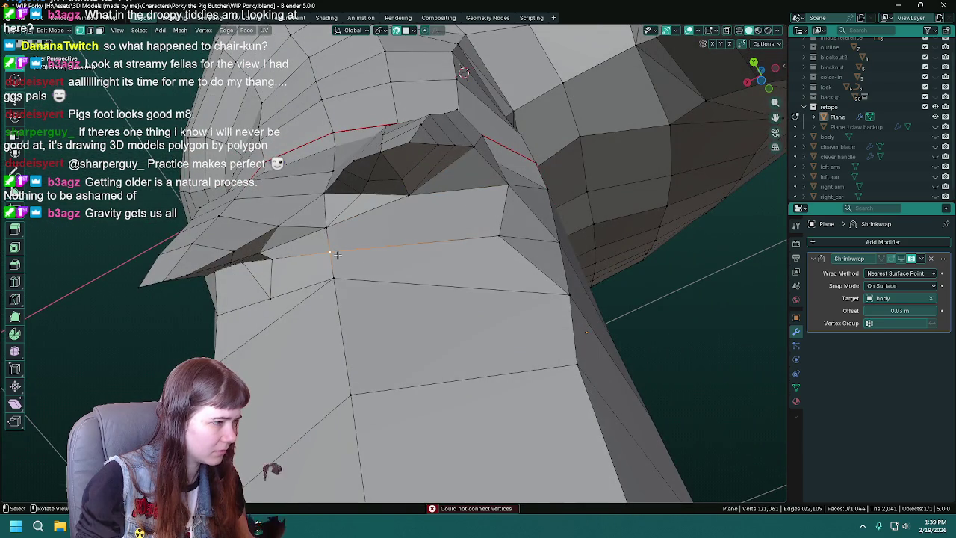
{"action": "left_click", "coordinate": [409, 195], "text": "shift"}
{"action": "key", "text": "j"}
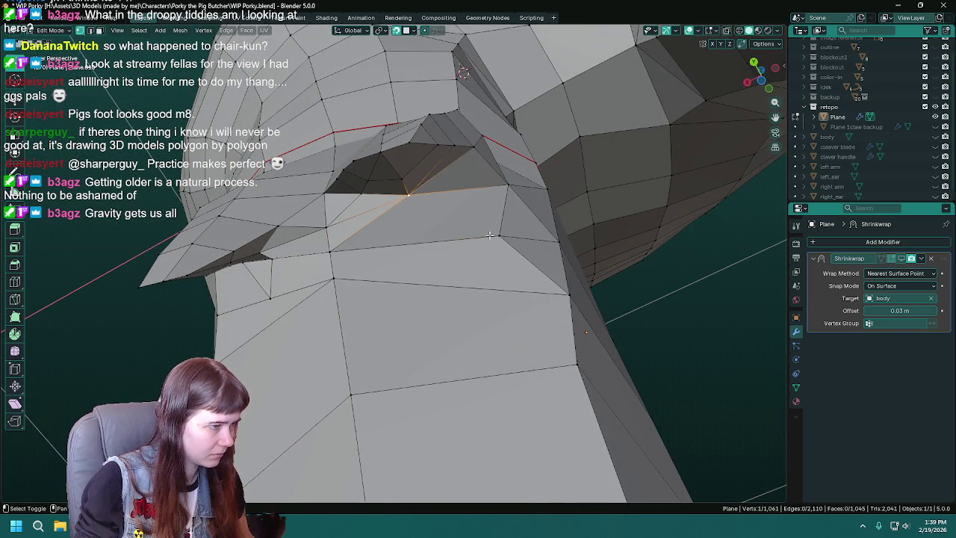
{"action": "key", "text": "Tab"}
{"action": "mouse_move", "coordinate": [493, 235]}
{"action": "middle_mouse_down"}
{"action": "mouse_move", "coordinate": [503, 354]}
{"action": "mouse_move", "coordinate": [557, 373]}
{"action": "mouse_move", "coordinate": [346, 325]}
{"action": "mouse_move", "coordinate": [291, 366]}
{"action": "mouse_move", "coordinate": [355, 356]}
{"action": "mouse_move", "coordinate": [354, 341]}
{"action": "mouse_move", "coordinate": [399, 319]}
{"action": "mouse_move", "coordinate": [388, 298]}
{"action": "mouse_move", "coordinate": [452, 239]}
{"action": "mouse_move", "coordinate": [513, 252]}
{"action": "mouse_move", "coordinate": [428, 228]}
{"action": "mouse_move", "coordinate": [416, 237]}
{"action": "middle_mouse_up"}
Knife-cut a new edge path across the armpit faces
{"action": "key", "text": "Tab"}
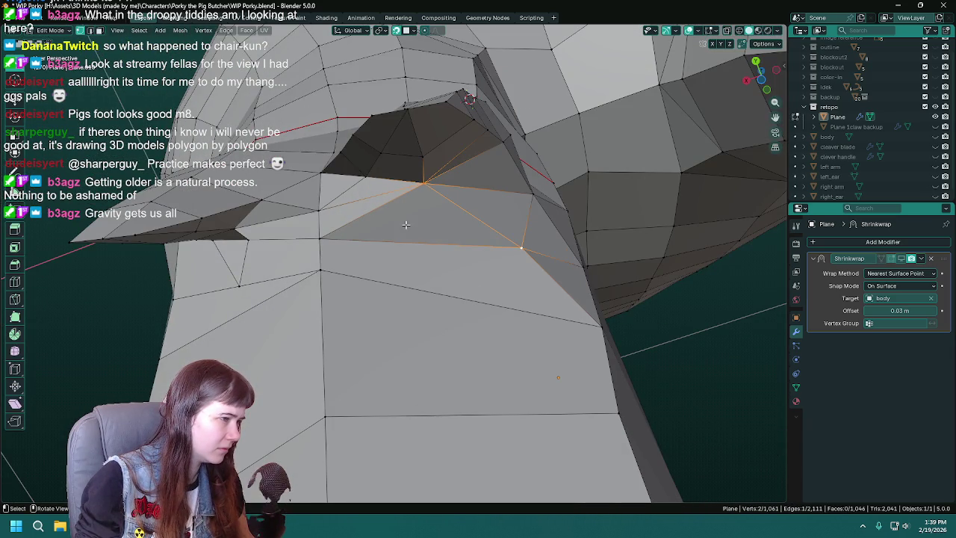
{"action": "key", "text": "ctrl+r"}
{"action": "left_click", "coordinate": [385, 212]}
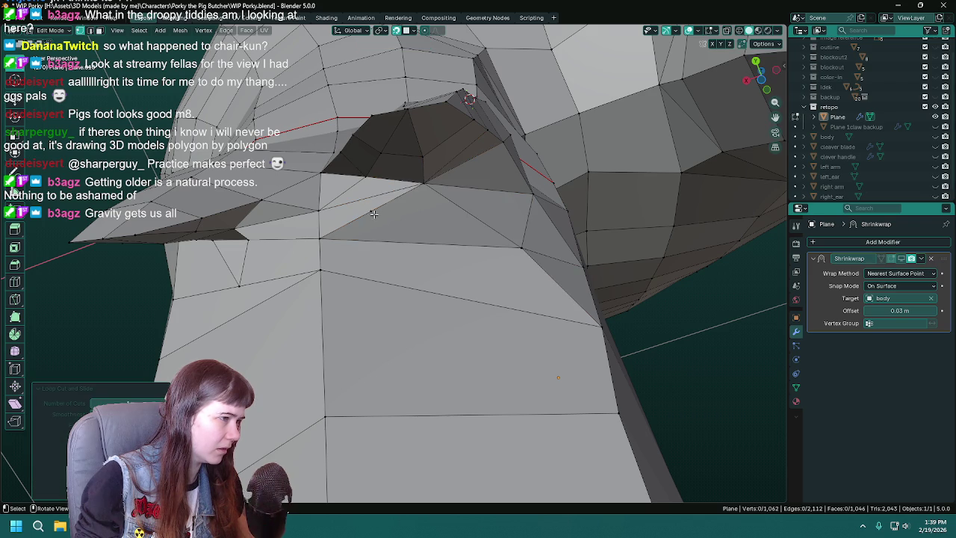
{"action": "key", "text": "k"}
{"action": "left_click", "coordinate": [322, 174]}
{"action": "left_click", "coordinate": [423, 183]}
{"action": "key", "text": "Return"}
{"action": "mouse_move", "coordinate": [418, 231]}
{"action": "middle_mouse_down"}
{"action": "mouse_move", "coordinate": [432, 237]}
{"action": "mouse_move", "coordinate": [378, 204]}
{"action": "mouse_move", "coordinate": [375, 179]}
{"action": "mouse_move", "coordinate": [379, 217]}
{"action": "middle_mouse_up"}
Merge two vertices into one and save WIP Porky.blend
{"action": "left_click", "coordinate": [375, 175], "text": "shift"}
{"action": "key", "text": "m"}
{"action": "left_click", "coordinate": [375, 175]}
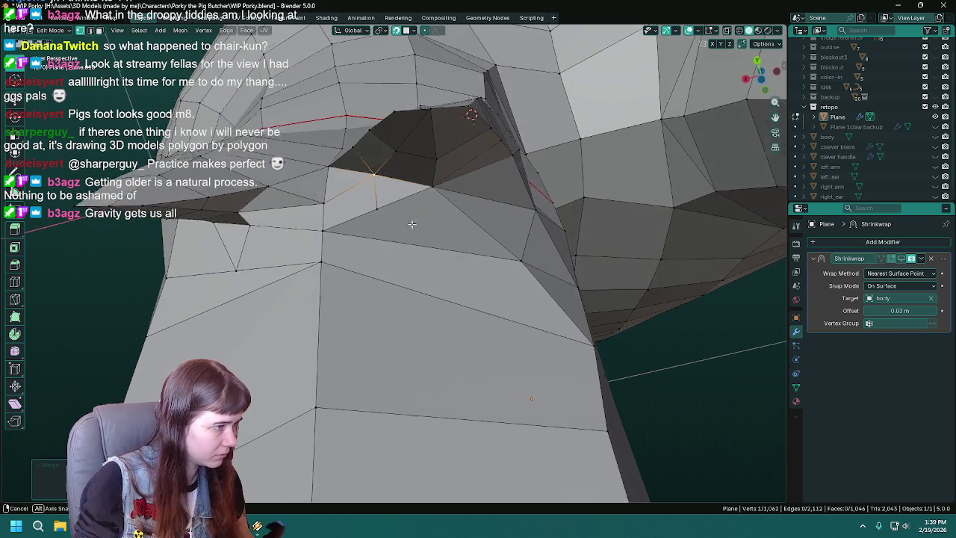
{"action": "key", "text": "ctrl+s"}
Join the vertex below the seam to another with a new edge, save, and review the shaded armpit
{"action": "left_click", "coordinate": [373, 213]}
{"action": "left_click", "coordinate": [509, 245], "text": "shift"}
{"action": "key", "text": "j"}
{"action": "mouse_move", "coordinate": [509, 245]}
{"action": "middle_mouse_down"}
{"action": "mouse_move", "coordinate": [503, 297]}
{"action": "mouse_move", "coordinate": [474, 257]}
{"action": "mouse_move", "coordinate": [486, 286]}
{"action": "middle_mouse_up"}
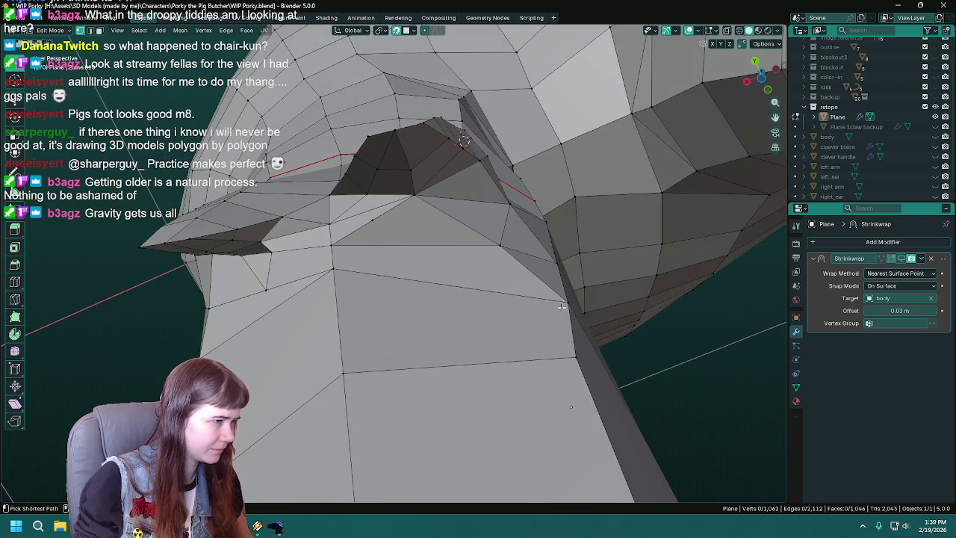
{"action": "key", "text": "Tab"}
{"action": "key", "text": "ctrl+s"}
{"action": "mouse_move", "coordinate": [575, 320]}
{"action": "middle_mouse_down"}
{"action": "mouse_move", "coordinate": [522, 347]}
{"action": "mouse_move", "coordinate": [431, 350]}
{"action": "mouse_move", "coordinate": [500, 336]}
{"action": "mouse_move", "coordinate": [439, 297]}
{"action": "mouse_move", "coordinate": [315, 260]}
{"action": "mouse_move", "coordinate": [454, 325]}
{"action": "middle_mouse_up"}
{"action": "key", "text": "Tab"}
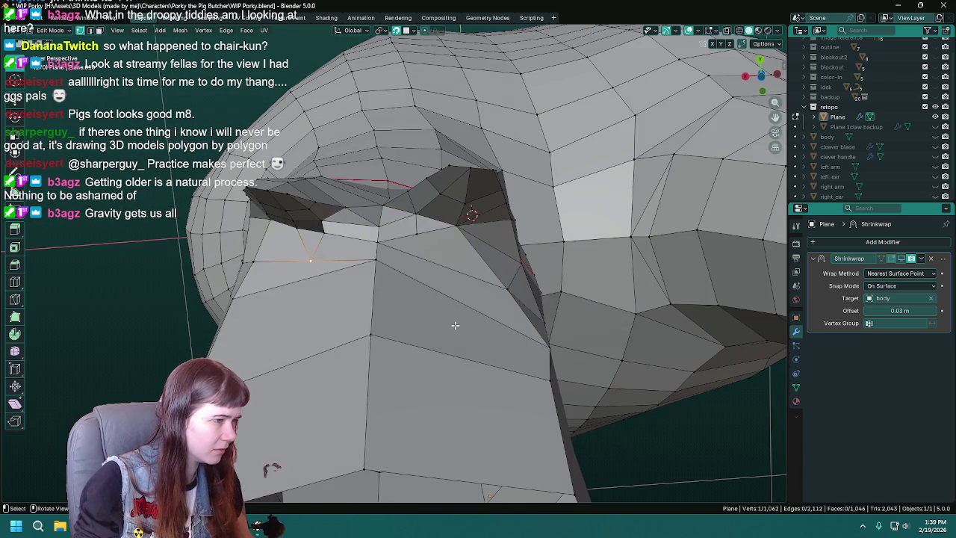
{"action": "middle_click_drag", "start_coordinate": [495, 282], "coordinate": [481, 291]}
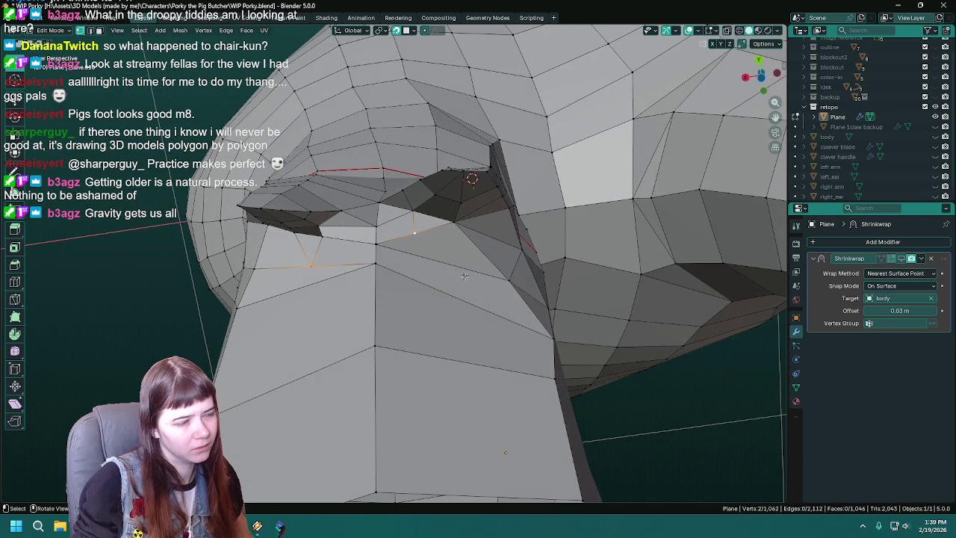
{"action": "key", "text": "Tab"}
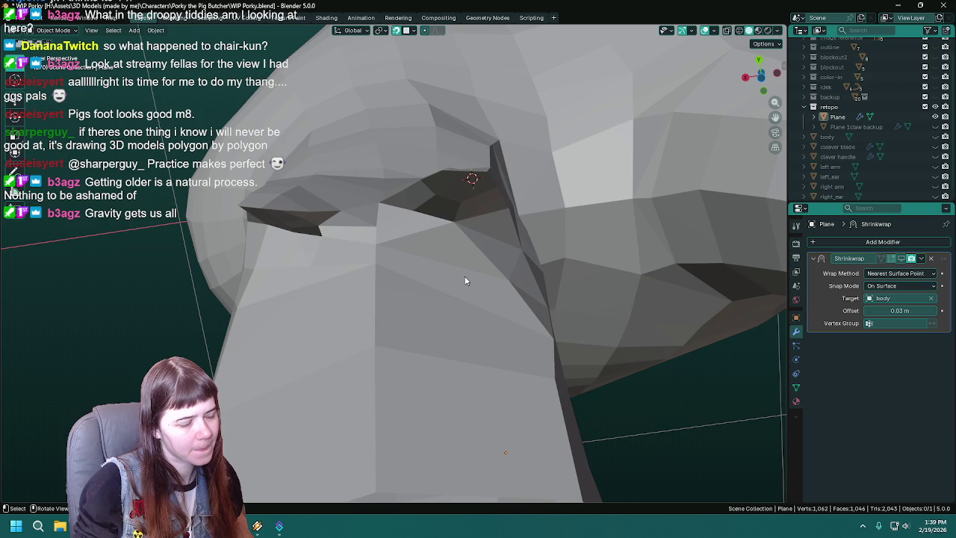